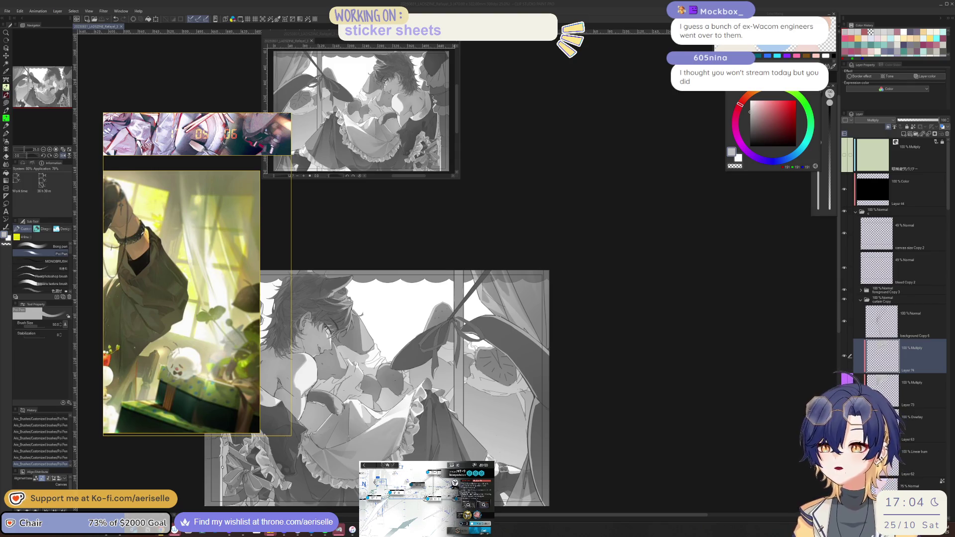
Select Layer 73 and clear all its old strokes.
{"action": "left_click", "coordinate": [525, 347]}
{"action": "scroll", "coordinate": [504, 292], "scroll_direction": "up", "scroll_amount": 2}
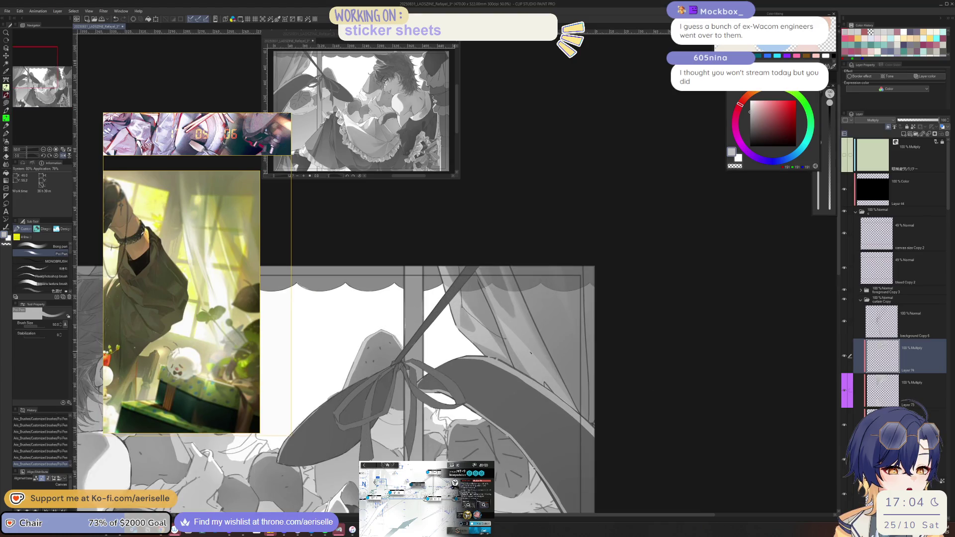
{"action": "left_click", "coordinate": [844, 391]}
{"action": "left_click", "coordinate": [844, 391]}
{"action": "left_click", "coordinate": [883, 390]}
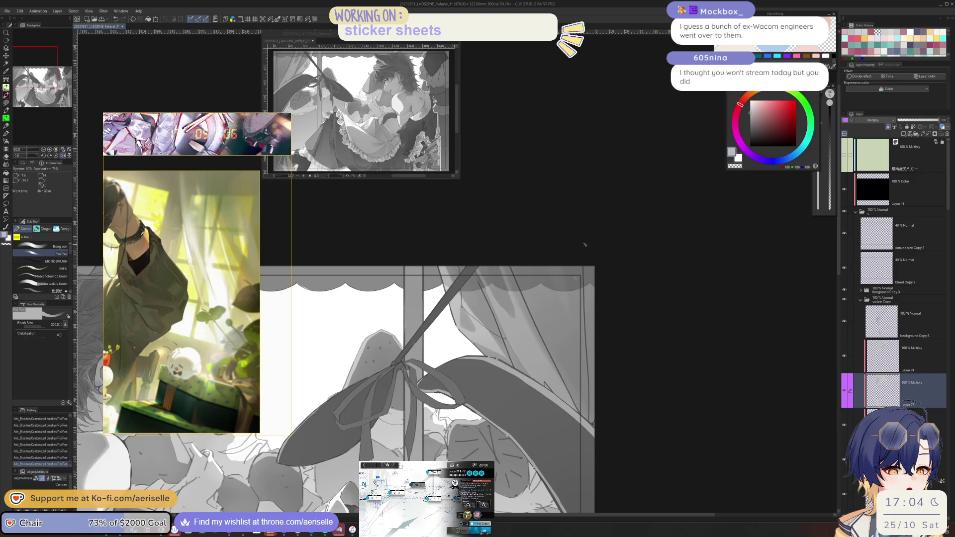
{"action": "scroll", "coordinate": [585, 244], "scroll_direction": "down", "scroll_amount": 3}
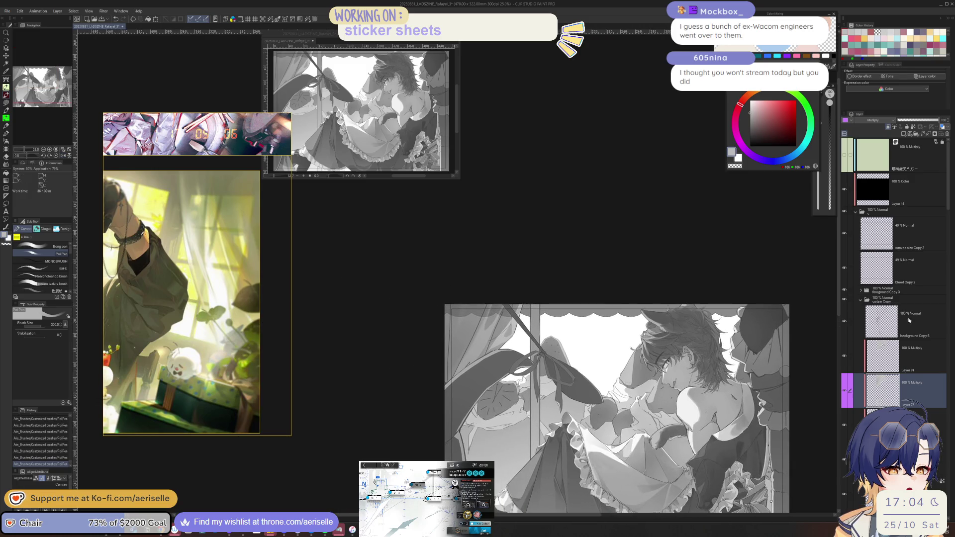
{"action": "left_click", "coordinate": [134, 20]}
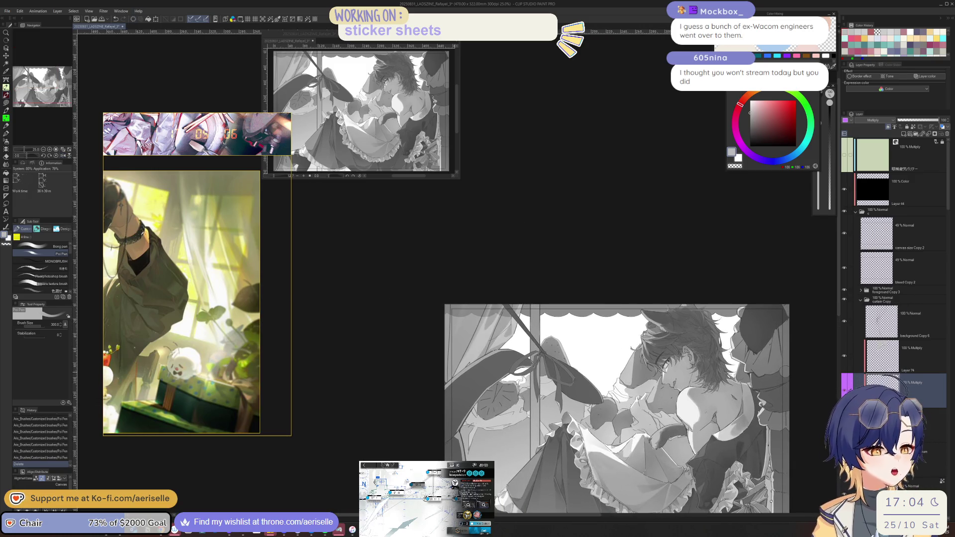
Clear Layer 74 as well, then return to Layer 73 with the view mirrored horizontally.
{"action": "left_click", "coordinate": [908, 364]}
{"action": "key", "text": "Delete"}
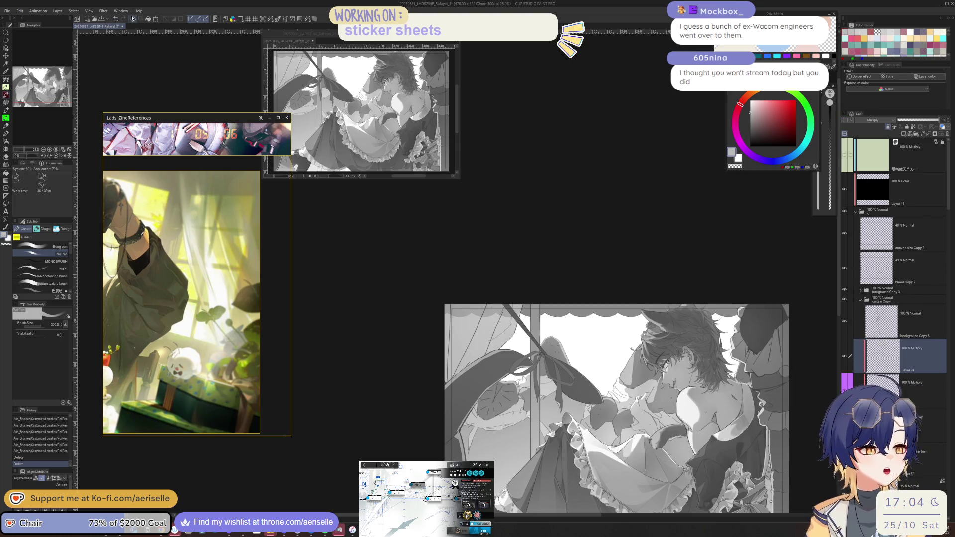
{"action": "left_click", "coordinate": [909, 393]}
{"action": "key", "text": "h"}
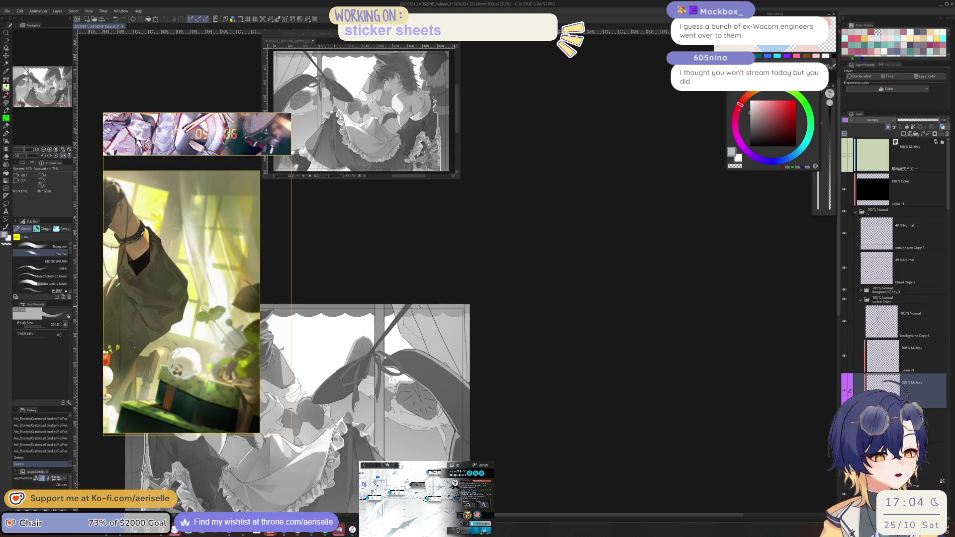
Paint fresh grey shading strokes over the curtain and around the ribbon with the Poi Pen.
{"action": "left_click_drag", "start_coordinate": [411, 298], "coordinate": [448, 348]}
{"action": "left_click_drag", "start_coordinate": [437, 309], "coordinate": [465, 328]}
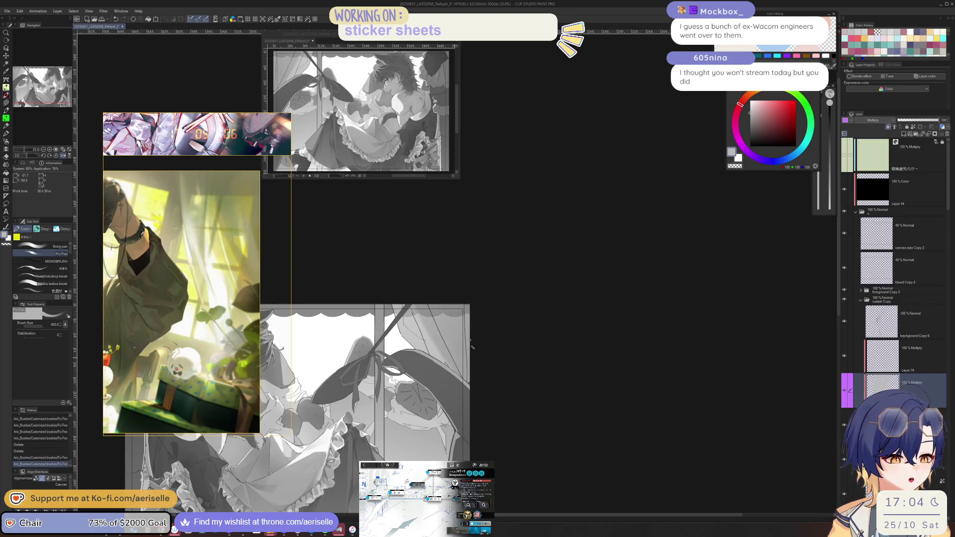
{"action": "mouse_move", "coordinate": [409, 301]}
{"action": "left_mouse_down"}
{"action": "mouse_move", "coordinate": [440, 354]}
{"action": "mouse_move", "coordinate": [401, 338]}
{"action": "mouse_move", "coordinate": [437, 343]}
{"action": "left_mouse_up"}
{"action": "left_click_drag", "start_coordinate": [423, 319], "coordinate": [447, 348]}
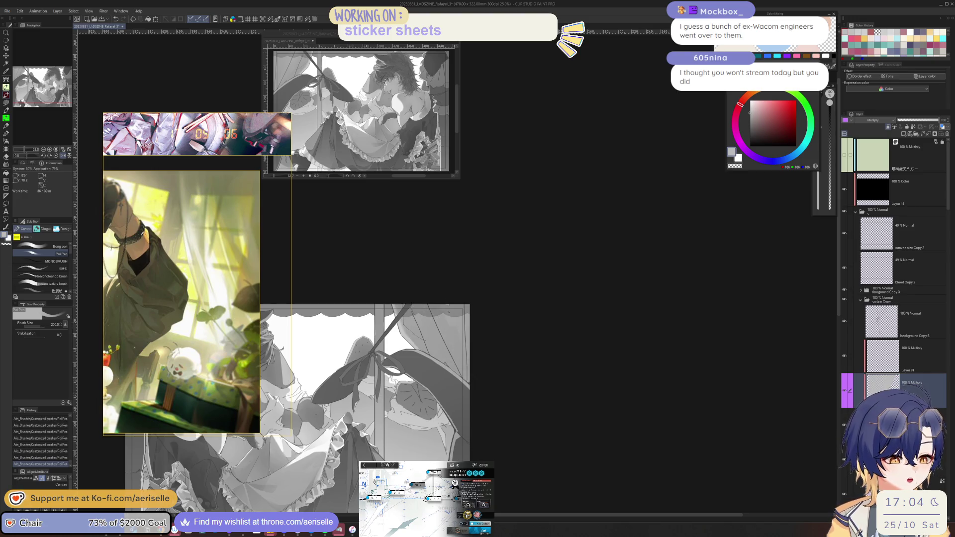
Bring the skirt into view and paint shading strokes near the lower-right canvas edge.
{"action": "scroll", "coordinate": [597, 398], "scroll_direction": "down", "scroll_amount": 5}
{"action": "scroll", "coordinate": [535, 343], "scroll_direction": "up", "scroll_amount": 5}
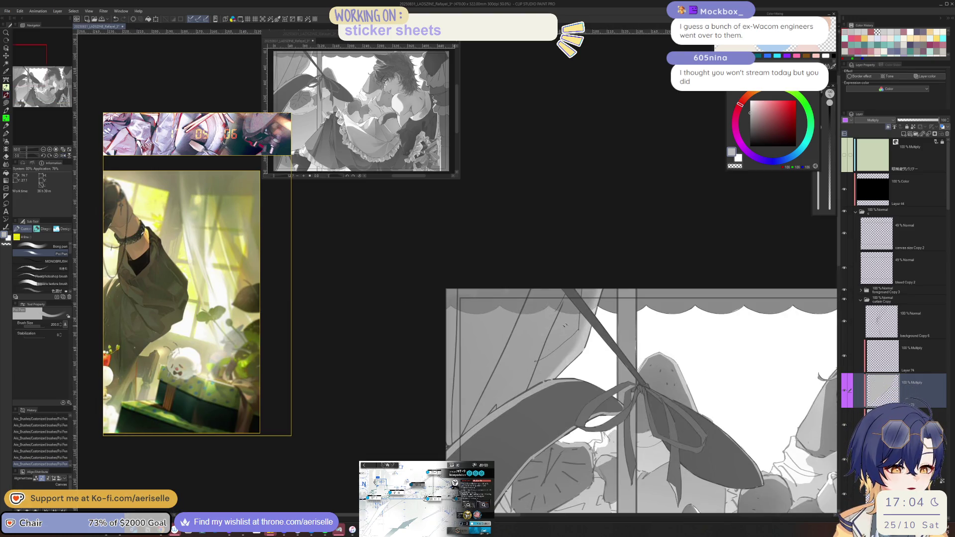
{"action": "key", "text": "e"}
{"action": "mouse_move", "coordinate": [529, 409]}
{"action": "left_mouse_down"}
{"action": "mouse_move", "coordinate": [499, 260]}
{"action": "mouse_move", "coordinate": [277, 150]}
{"action": "left_mouse_up"}
{"action": "key", "text": "p"}
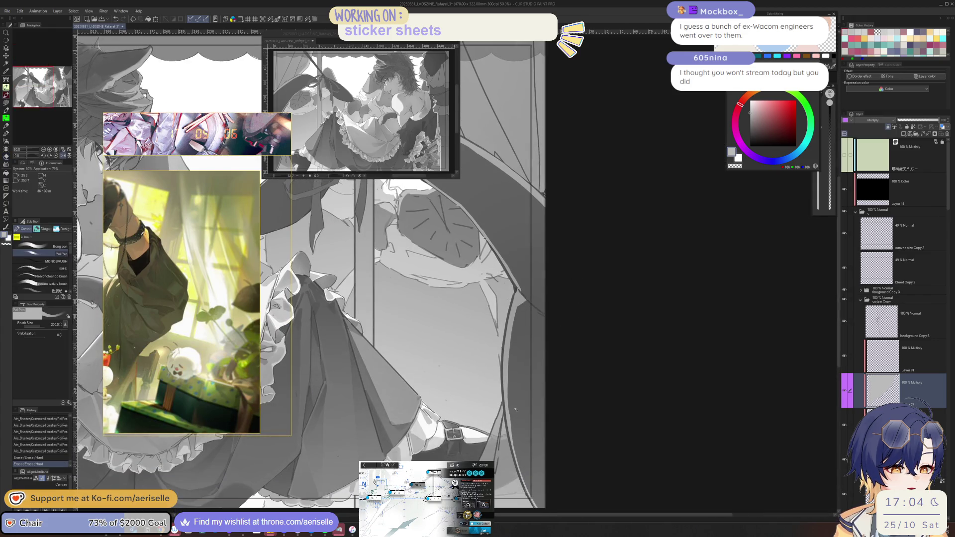
{"action": "left_click_drag", "start_coordinate": [515, 409], "coordinate": [495, 508]}
{"action": "left_click_drag", "start_coordinate": [522, 472], "coordinate": [527, 507]}
Shrink the brush to 120 and add a shading stroke on the lower skirt.
{"action": "key", "text": "bracketleft"}
{"action": "left_click_drag", "start_coordinate": [503, 414], "coordinate": [485, 460]}
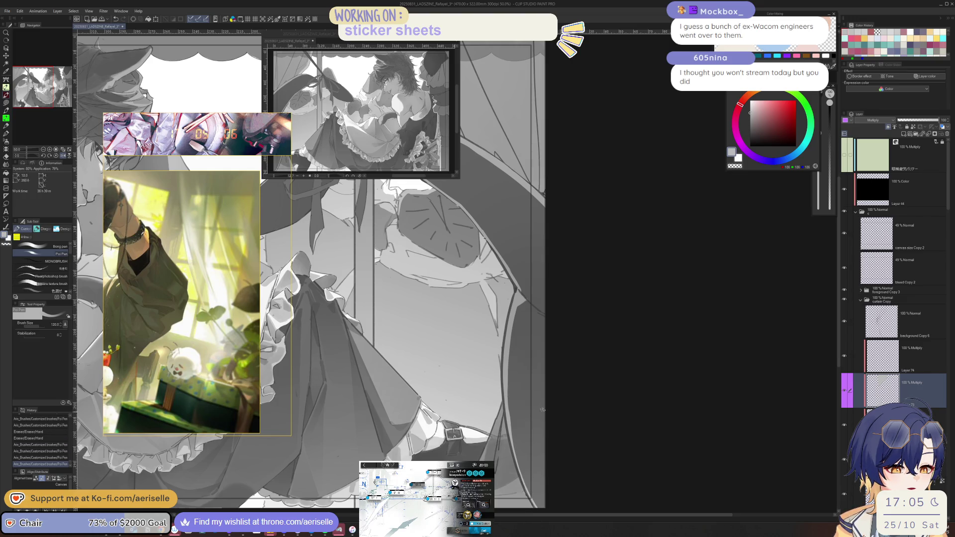
{"action": "key", "text": "ctrl+minus"}
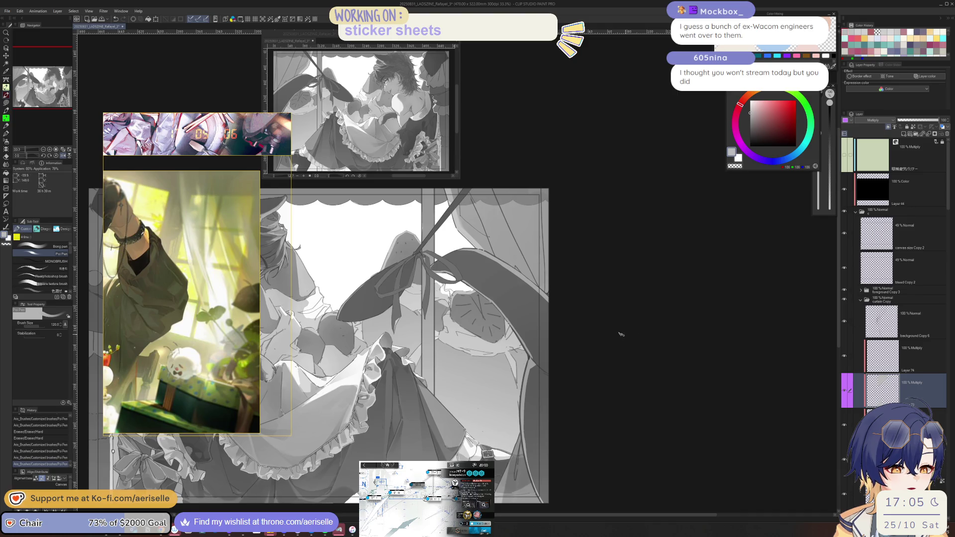
{"action": "key", "text": "ctrl+plus"}
{"action": "key", "text": "ctrl+plus"}
At brush size 100, shade along the curtain line, then rotate the view about 45°.
{"action": "key", "text": "bracketleft"}
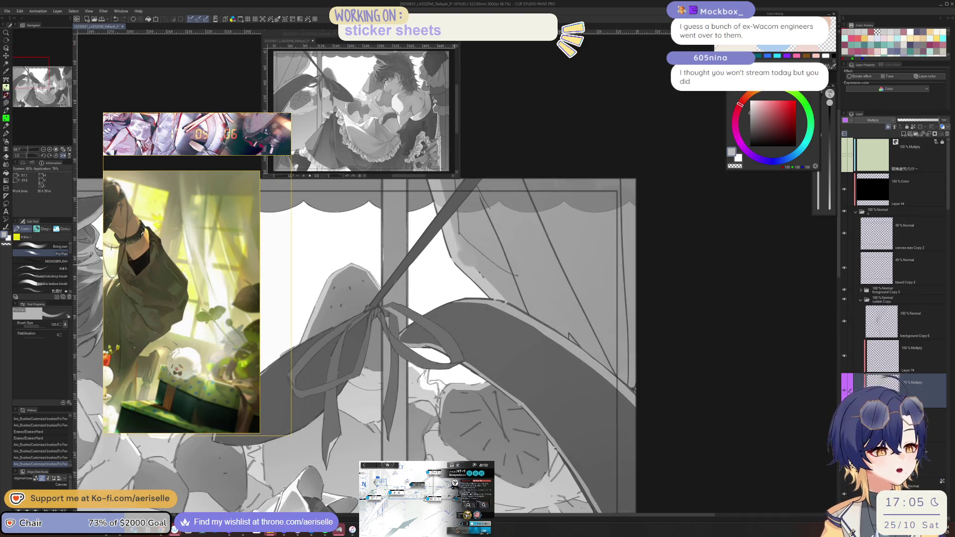
{"action": "left_click_drag", "start_coordinate": [500, 298], "coordinate": [467, 247]}
{"action": "key", "text": "ctrl+minus"}
{"action": "key", "text": "ctrl+minus"}
{"action": "key", "text": "ctrl+minus"}
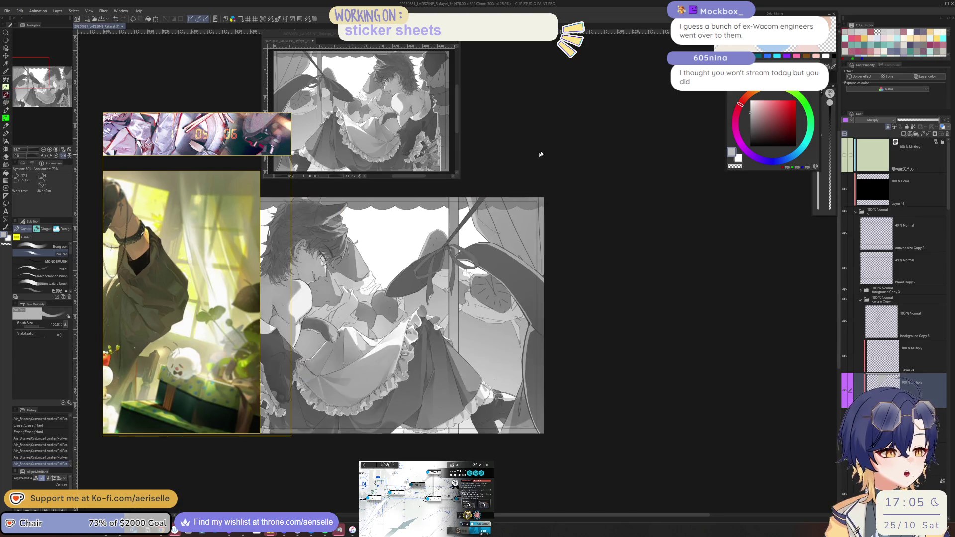
{"action": "key", "text": "alt+bracketright"}
{"action": "mouse_move", "coordinate": [577, 239]}
{"action": "left_mouse_down"}
{"action": "mouse_move", "coordinate": [547, 343]}
{"action": "mouse_move", "coordinate": [540, 315]}
{"action": "left_mouse_up"}
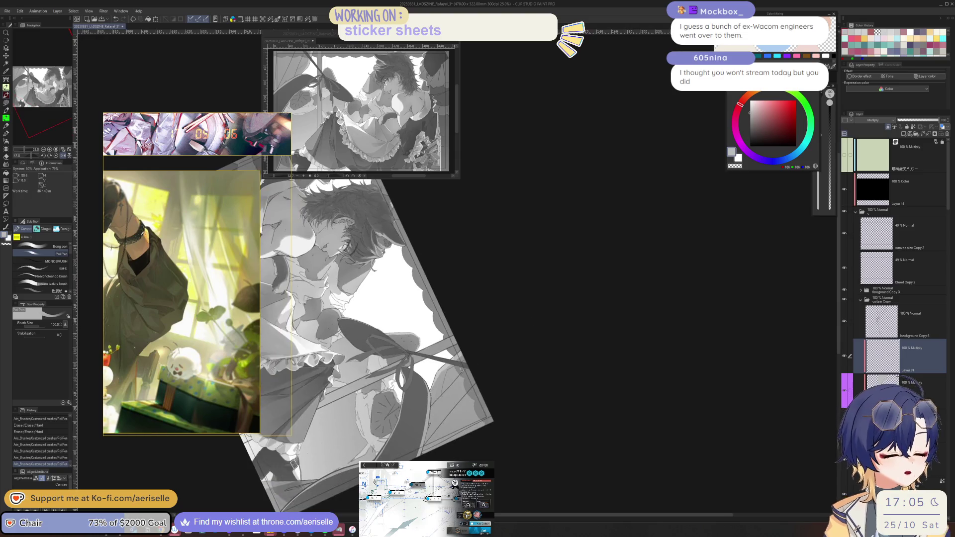
At 100% zoom, paint dark grey shading over the leaf shape and shrink the brush to 50.
{"action": "key", "text": "ctrl+plus"}
{"action": "key", "text": "ctrl+plus"}
{"action": "key", "text": "ctrl+plus"}
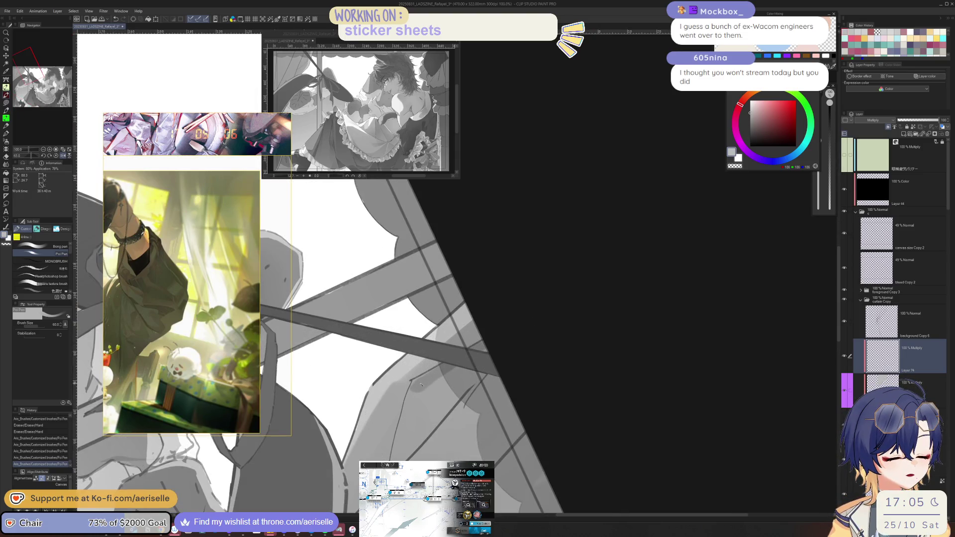
{"action": "mouse_move", "coordinate": [423, 382]}
{"action": "left_mouse_down"}
{"action": "mouse_move", "coordinate": [448, 393]}
{"action": "mouse_move", "coordinate": [409, 428]}
{"action": "mouse_move", "coordinate": [413, 394]}
{"action": "mouse_move", "coordinate": [403, 451]}
{"action": "left_mouse_up"}
{"action": "key", "text": "bracketleft"}
{"action": "key", "text": "bracketleft"}
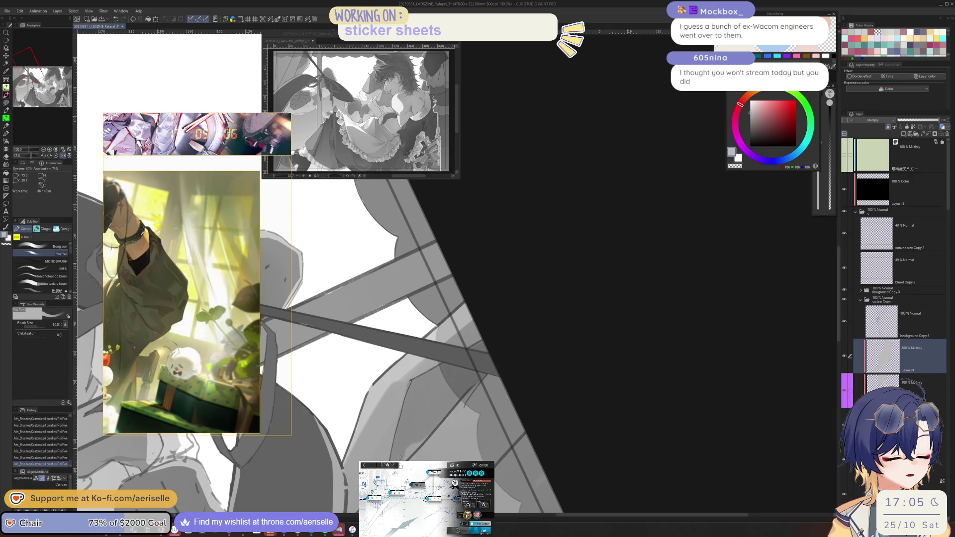
{"action": "key", "text": "e"}
{"action": "scroll", "coordinate": [477, 405], "scroll_direction": "up", "scroll_amount": 3}
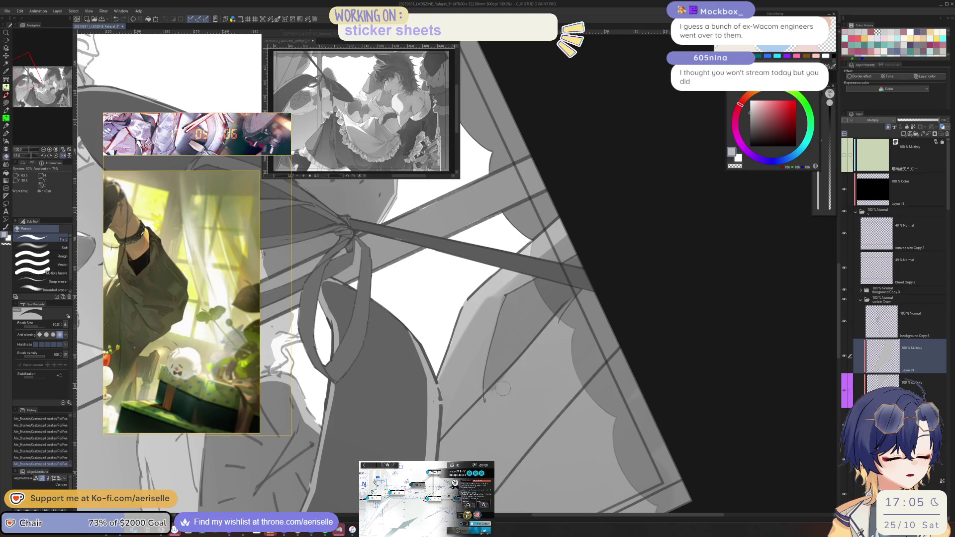
{"action": "key", "text": "p"}
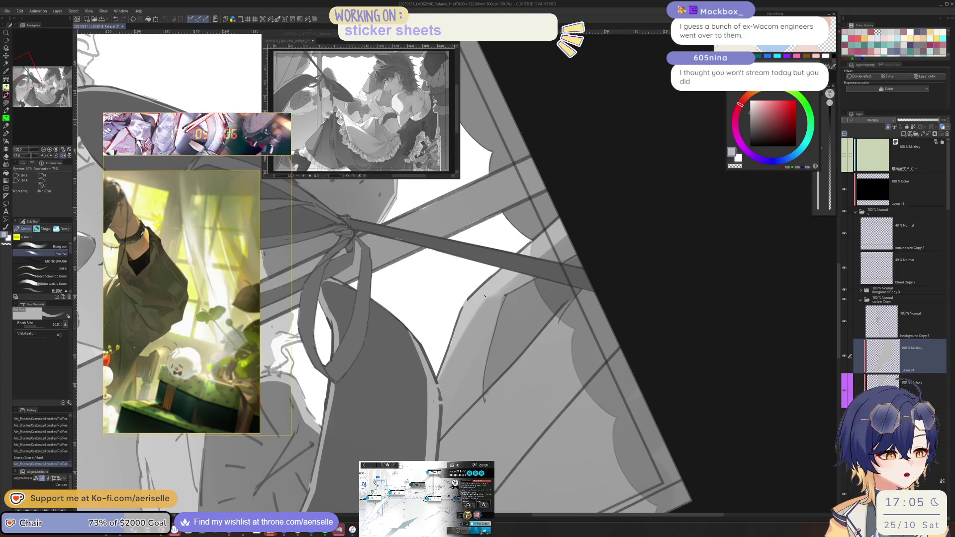
Try a broad size-120 stroke near the ribbon on the layer below, then undo it.
{"action": "key", "text": "alt+bracketleft"}
{"action": "key", "text": "minus"}
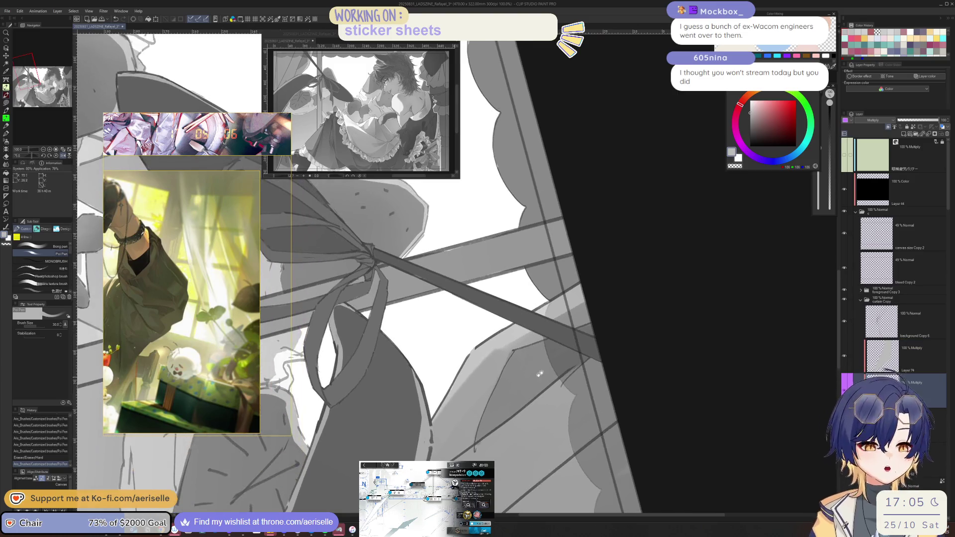
{"action": "key", "text": "bracketright"}
{"action": "key", "text": "bracketright"}
{"action": "key", "text": "bracketright"}
{"action": "left_click_drag", "start_coordinate": [492, 354], "coordinate": [475, 411]}
{"action": "key", "text": "ctrl+z"}
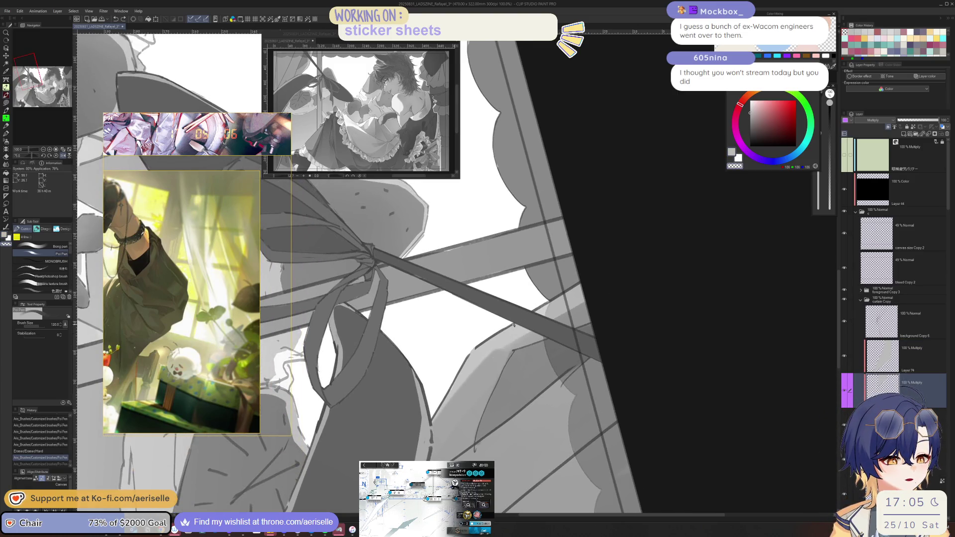
{"action": "key", "text": "ctrl+minus"}
{"action": "key", "text": "alt+bracketright"}
{"action": "key", "text": "alt+bracketright"}
{"action": "key", "text": "alt+bracketright"}
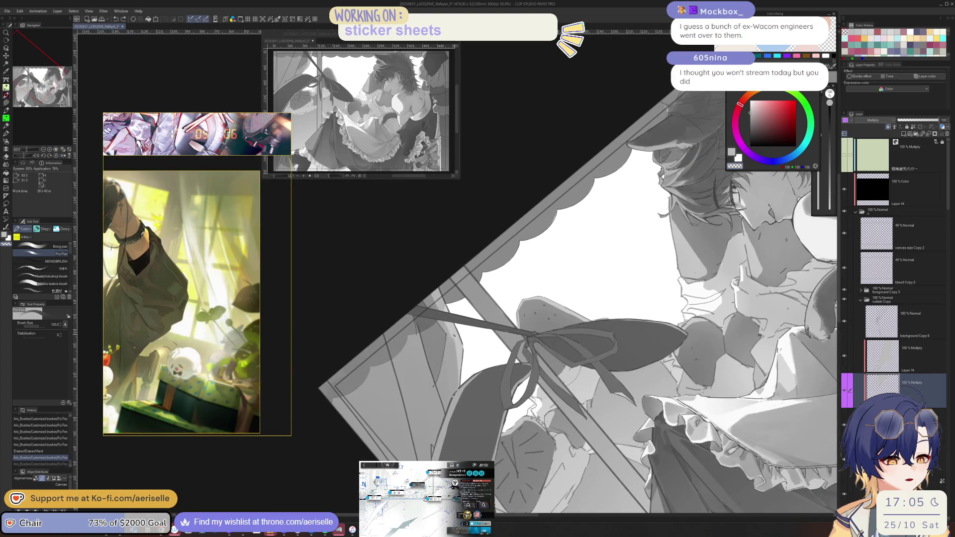
Paint shading near the ribbon and on the curtain beside the bow, checking it mirrored.
{"action": "key", "text": "h"}
{"action": "left_click_drag", "start_coordinate": [461, 333], "coordinate": [465, 368]}
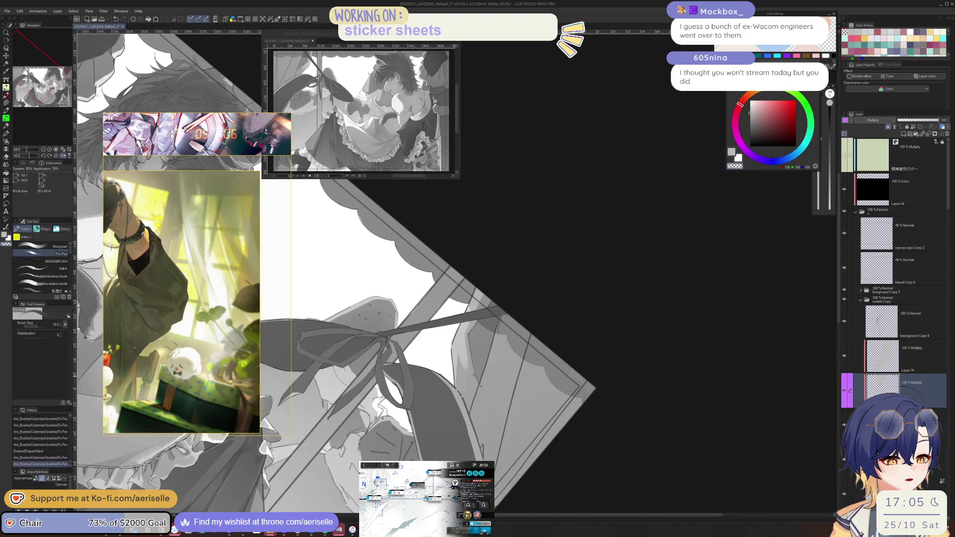
{"action": "key", "text": "h"}
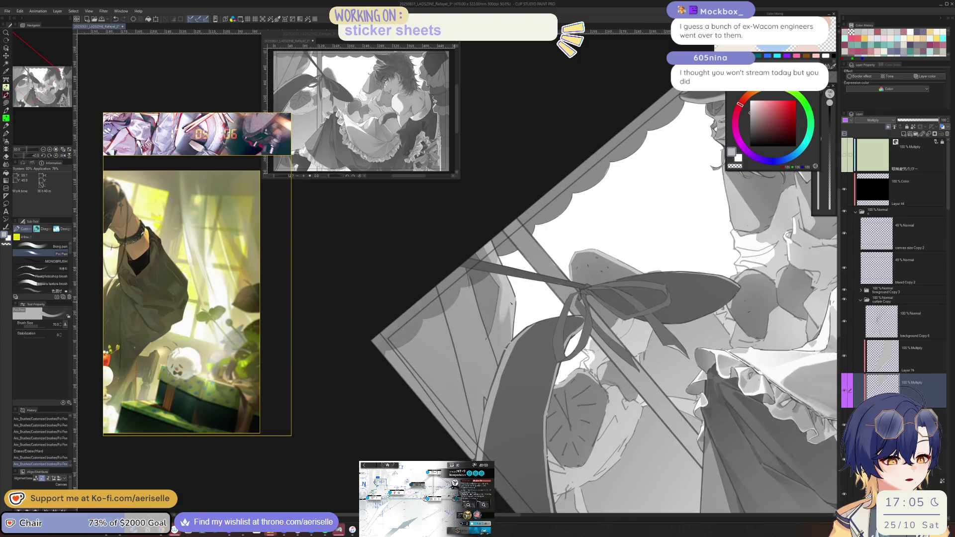
{"action": "scroll", "coordinate": [397, 365], "scroll_direction": "up", "scroll_amount": 3}
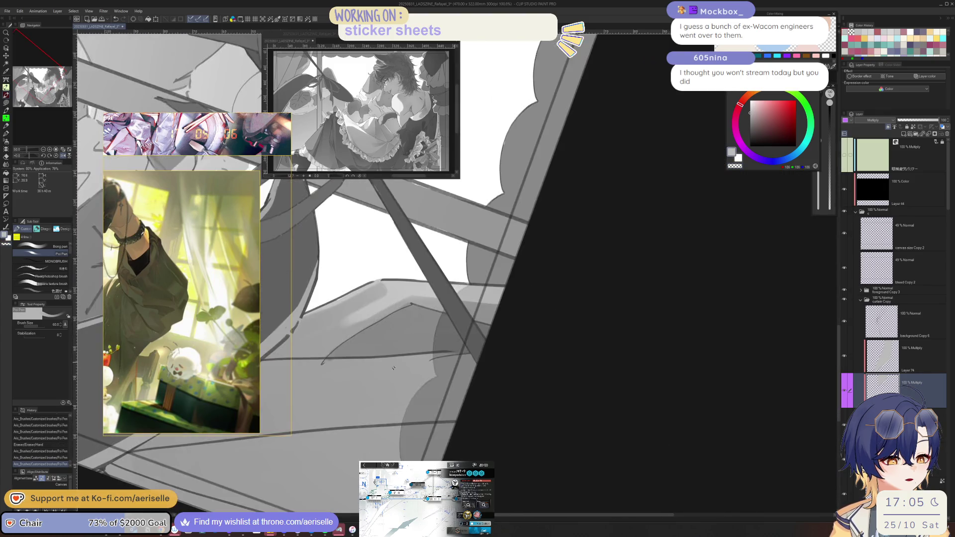
{"action": "key", "text": "minus"}
{"action": "key", "text": "minus"}
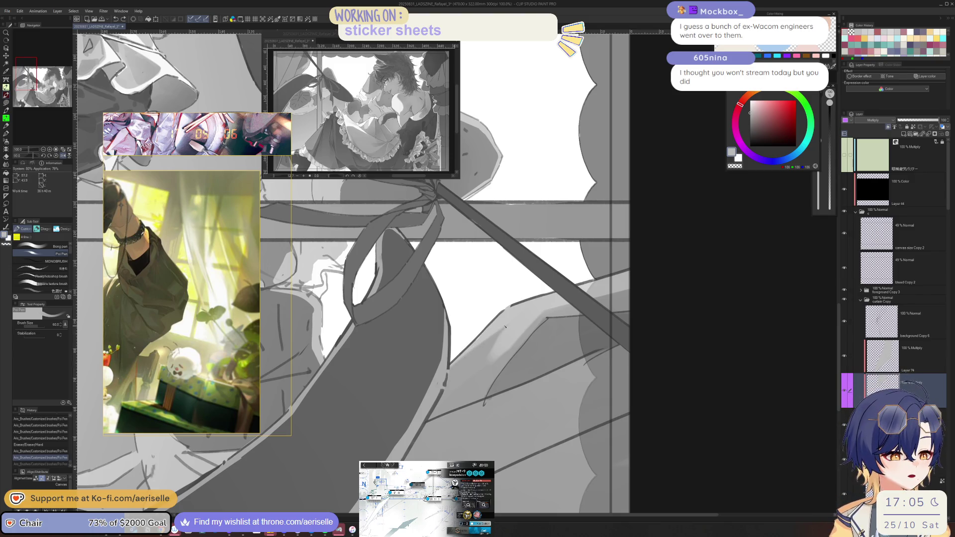
{"action": "mouse_move", "coordinate": [503, 324]}
{"action": "left_mouse_down"}
{"action": "mouse_move", "coordinate": [472, 350]}
{"action": "mouse_move", "coordinate": [497, 327]}
{"action": "mouse_move", "coordinate": [495, 345]}
{"action": "left_mouse_up"}
With a smaller brush, add light shading along the curtain's left edge and save the file.
{"action": "key", "text": "bracketleft"}
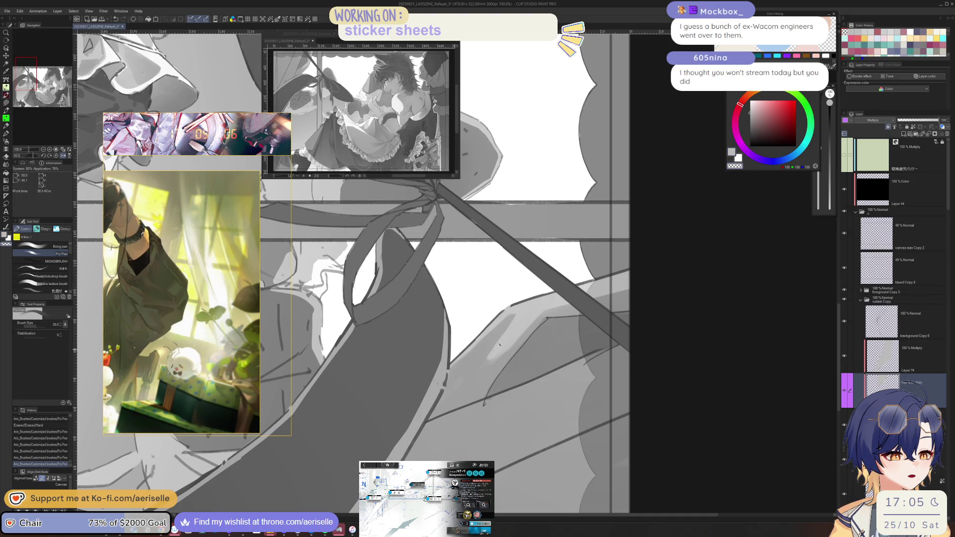
{"action": "scroll", "coordinate": [495, 351], "scroll_direction": "down", "scroll_amount": 3}
{"action": "scroll", "coordinate": [564, 221], "scroll_direction": "up", "scroll_amount": 3}
{"action": "left_click_drag", "start_coordinate": [508, 321], "coordinate": [470, 383]}
{"action": "key", "text": "ctrl+z"}
{"action": "left_click_drag", "start_coordinate": [465, 315], "coordinate": [478, 352]}
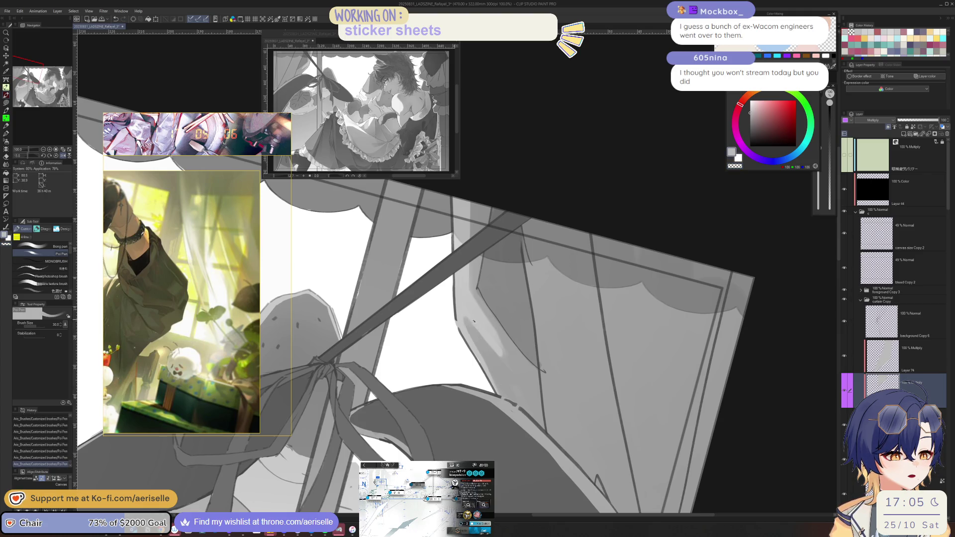
{"action": "key", "text": "ctrl+s"}
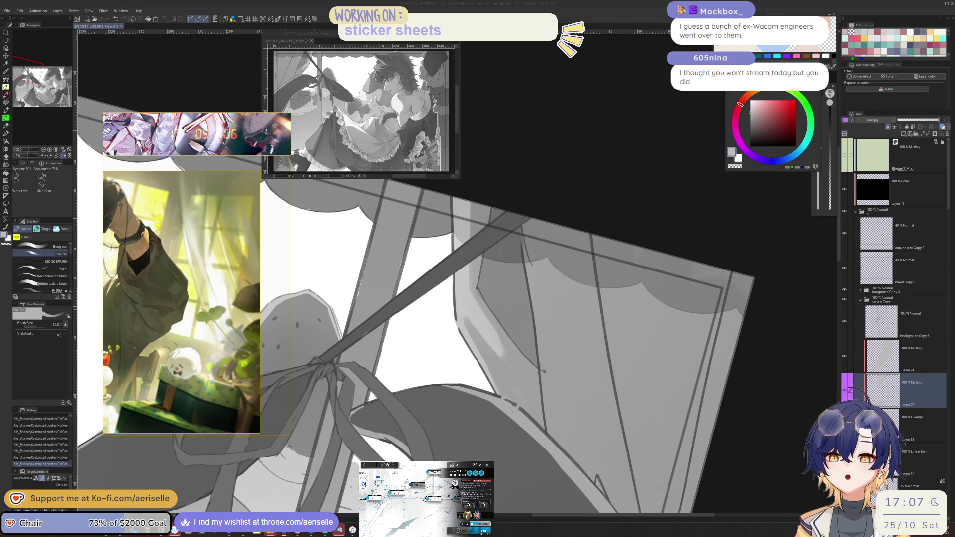
Bring the drawing window back into focus after saving.
{"action": "left_click", "coordinate": [581, 169]}
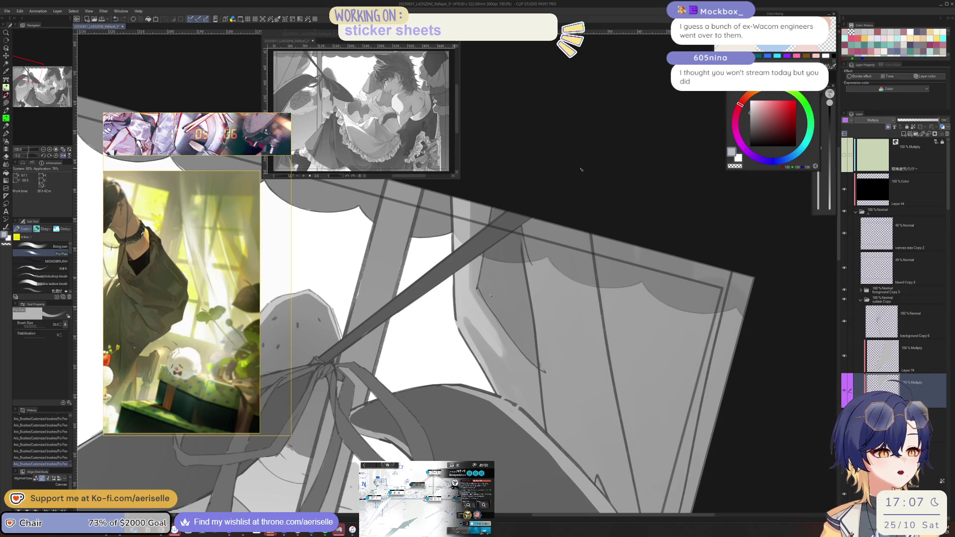
Rotate the canvas view clockwise, then straighten it back to level.
{"action": "mouse_move", "coordinate": [485, 323]}
{"action": "left_mouse_down"}
{"action": "mouse_move", "coordinate": [493, 405]}
{"action": "mouse_move", "coordinate": [469, 409]}
{"action": "left_mouse_up"}
{"action": "mouse_move", "coordinate": [463, 348]}
{"action": "left_mouse_down"}
{"action": "mouse_move", "coordinate": [438, 412]}
{"action": "mouse_move", "coordinate": [460, 373]}
{"action": "mouse_move", "coordinate": [478, 366]}
{"action": "mouse_move", "coordinate": [516, 289]}
{"action": "left_mouse_up"}
{"action": "scroll", "coordinate": [607, 295], "scroll_direction": "down", "scroll_amount": 3}
{"action": "scroll", "coordinate": [476, 295], "scroll_direction": "up", "scroll_amount": 2}
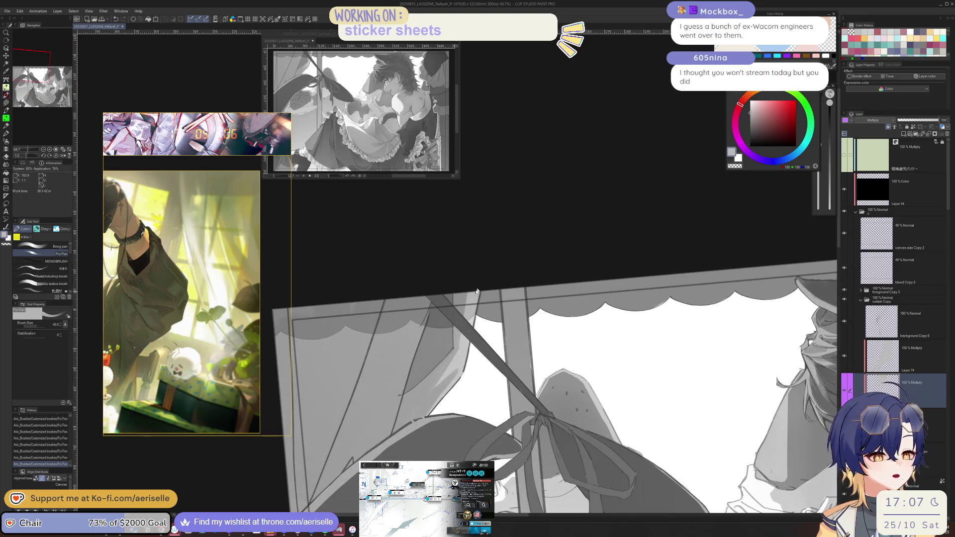
{"action": "scroll", "coordinate": [476, 294], "scroll_direction": "down", "scroll_amount": 3}
{"action": "key", "text": "ctrl+shift+at"}
{"action": "scroll", "coordinate": [471, 293], "scroll_direction": "up", "scroll_amount": 3}
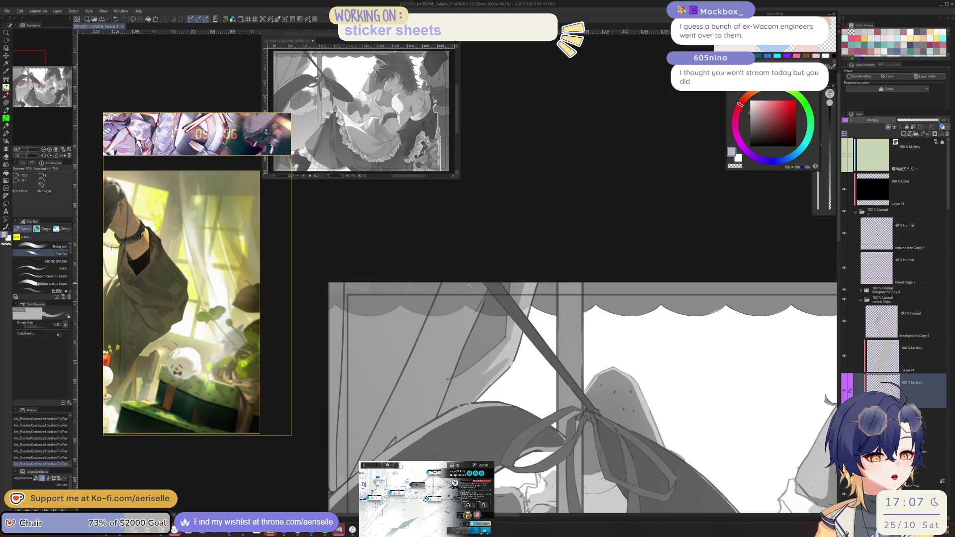
{"action": "scroll", "coordinate": [470, 283], "scroll_direction": "right", "scroll_amount": 5}
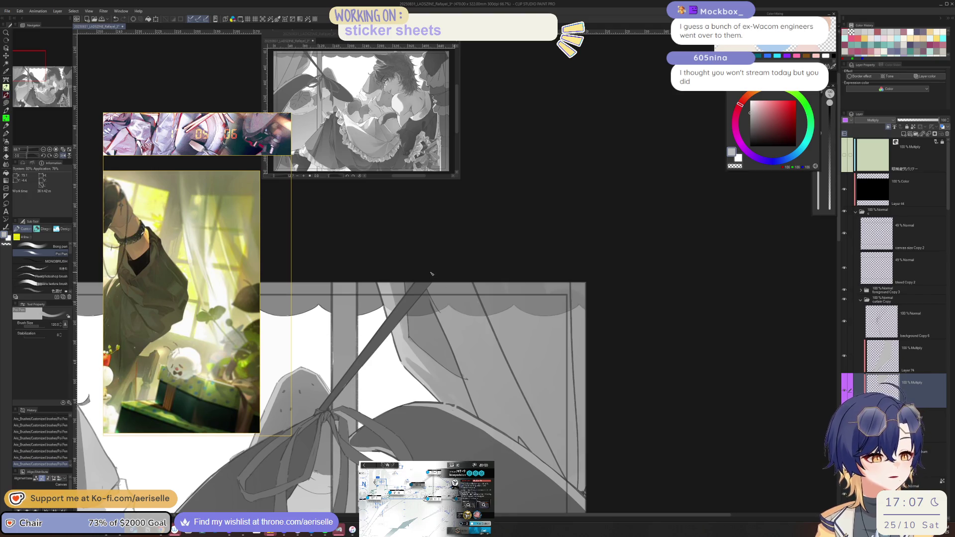
On Layer 74, paint dark diagonal shadow strokes across the curtain, undoing the last one.
{"action": "left_click", "coordinate": [896, 353]}
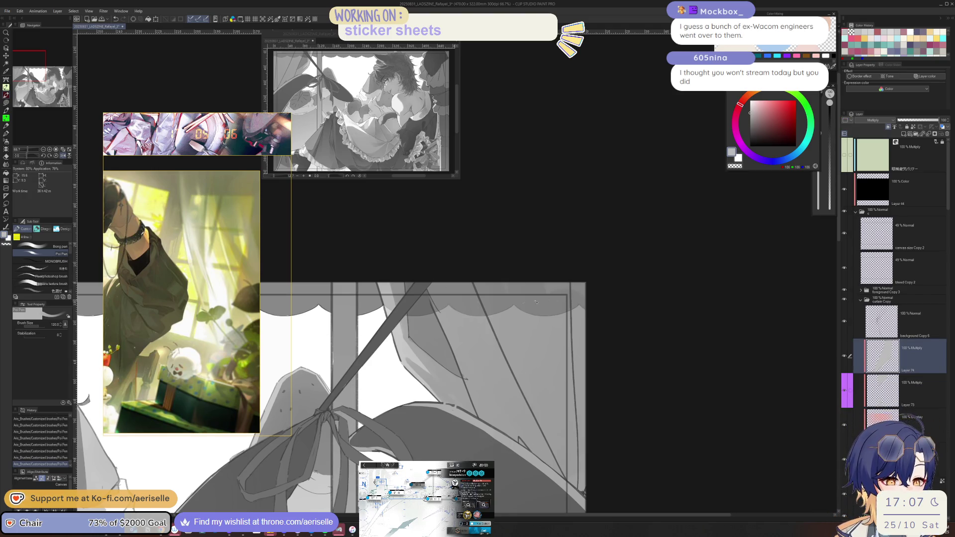
{"action": "left_click_drag", "start_coordinate": [443, 274], "coordinate": [542, 428]}
{"action": "key", "text": "ctrl+z"}
{"action": "mouse_move", "coordinate": [451, 280]}
{"action": "left_mouse_down"}
{"action": "mouse_move", "coordinate": [542, 440]}
{"action": "mouse_move", "coordinate": [536, 431]}
{"action": "left_mouse_up"}
{"action": "key", "text": "bracketright"}
{"action": "key", "text": "bracketright"}
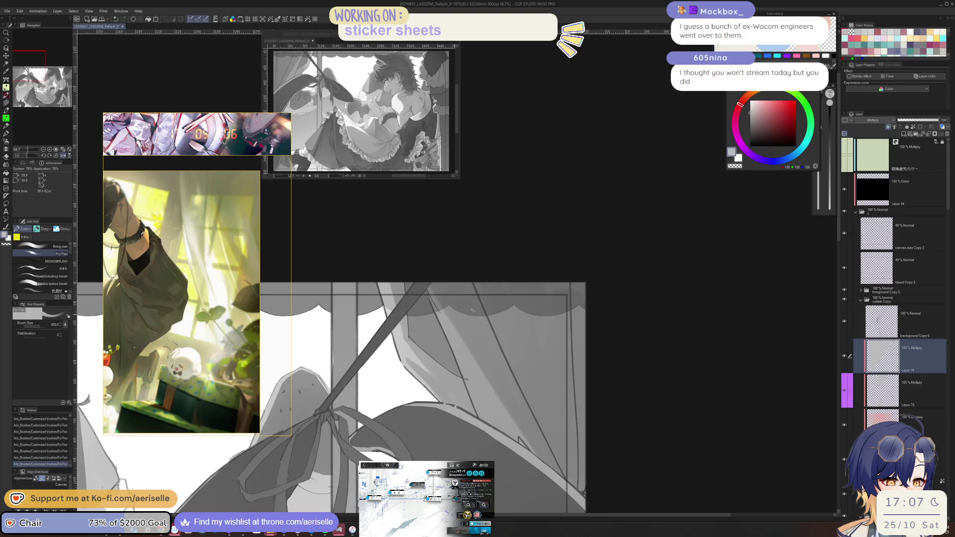
{"action": "scroll", "coordinate": [432, 285], "scroll_direction": "down", "scroll_amount": 3}
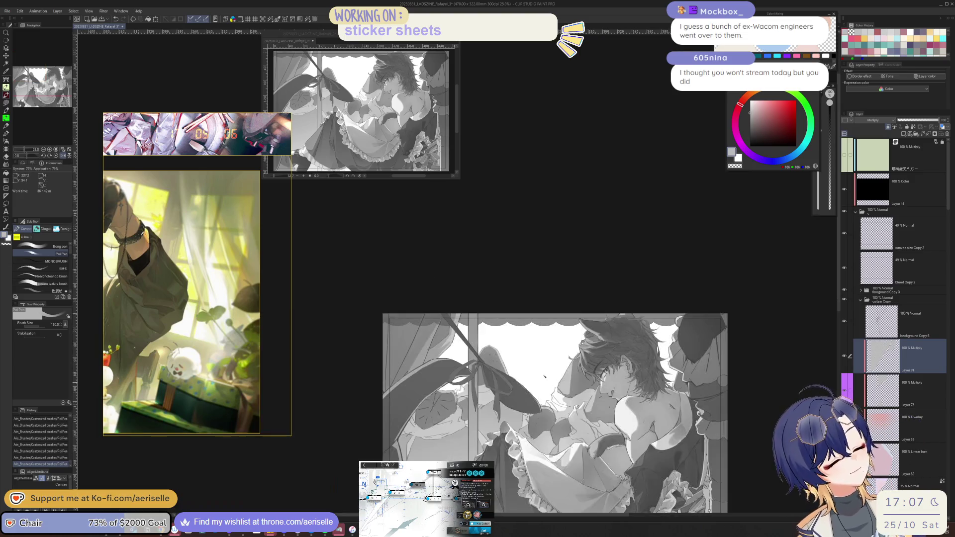
{"action": "scroll", "coordinate": [399, 340], "scroll_direction": "up", "scroll_amount": 3}
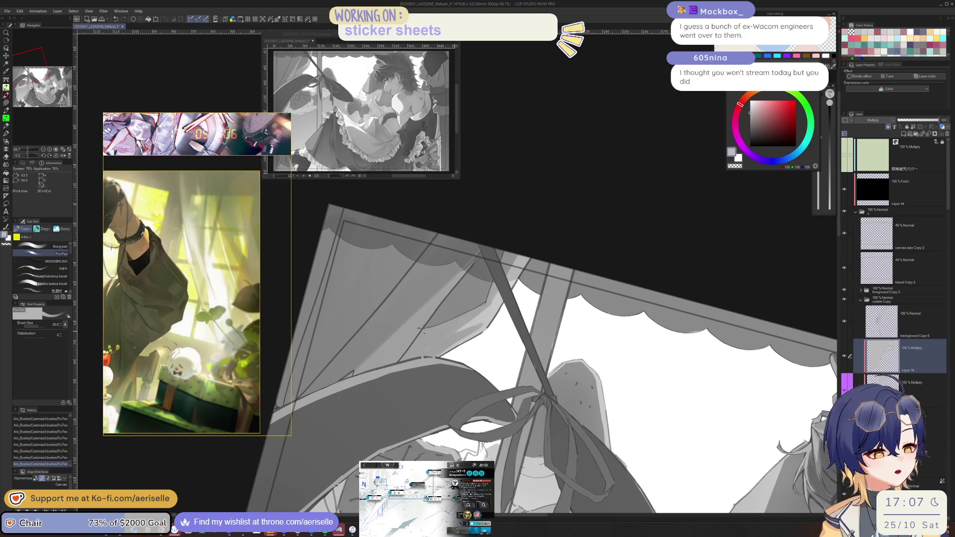
{"action": "key", "text": "ctrl+z"}
Make a freehand lasso selection on the curtain, then deselect it.
{"action": "key", "text": "m"}
{"action": "left_click_drag", "start_coordinate": [417, 342], "coordinate": [490, 302]}
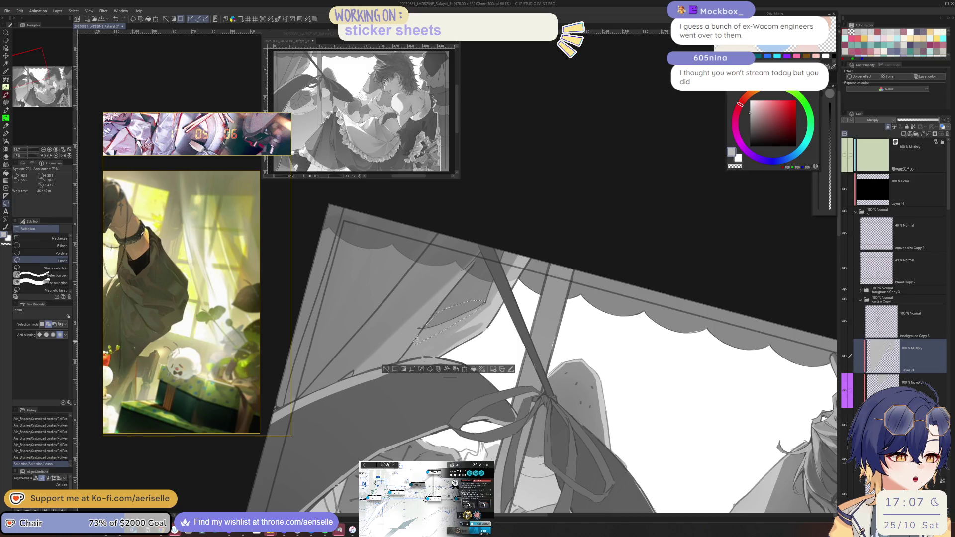
{"action": "key", "text": "p"}
{"action": "key", "text": "ctrl+d"}
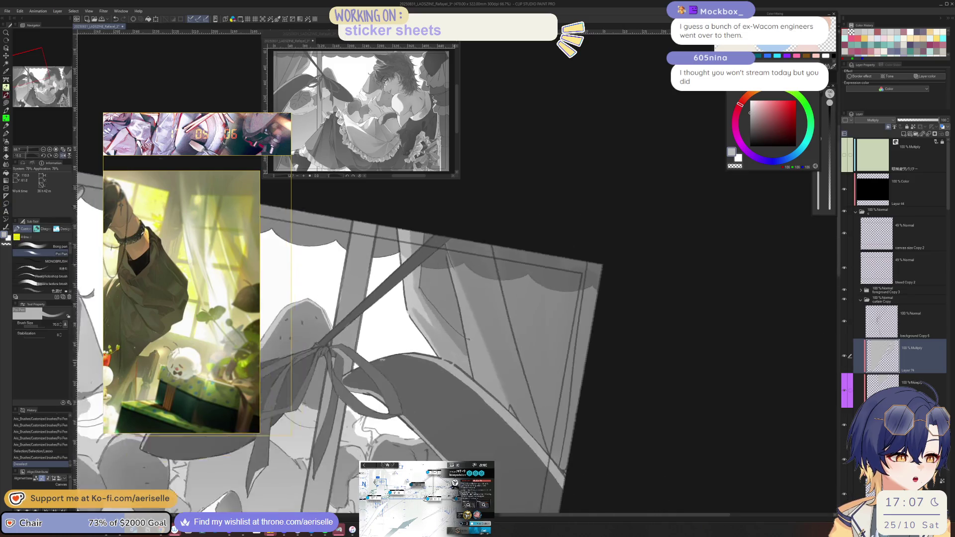
Darken the curtain edge with progressively smaller brush strokes.
{"action": "left_click_drag", "start_coordinate": [446, 364], "coordinate": [448, 343]}
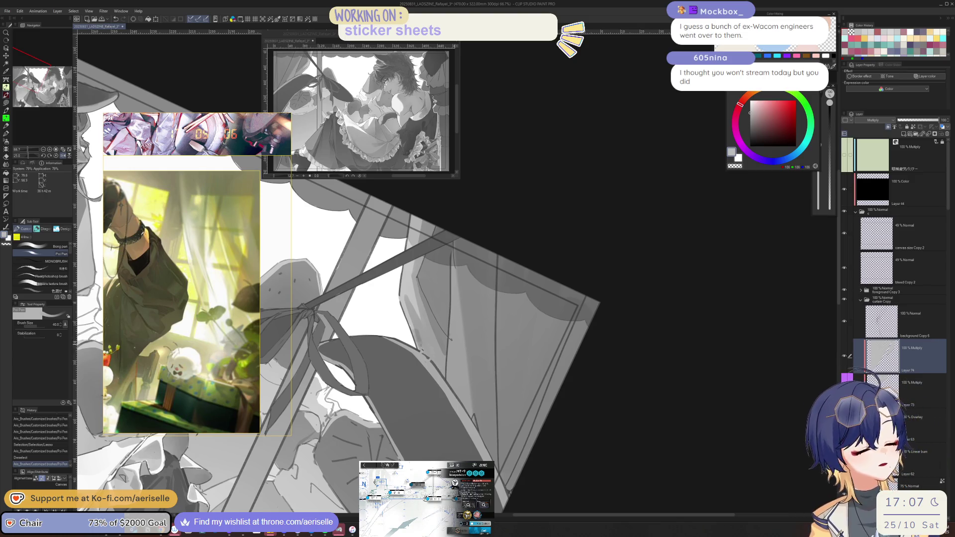
{"action": "key", "text": "bracketleft"}
{"action": "mouse_move", "coordinate": [421, 345]}
{"action": "left_mouse_down"}
{"action": "mouse_move", "coordinate": [439, 376]}
{"action": "mouse_move", "coordinate": [416, 323]}
{"action": "left_mouse_up"}
{"action": "key", "text": "bracketleft"}
{"action": "scroll", "coordinate": [432, 328], "scroll_direction": "down", "scroll_amount": 3}
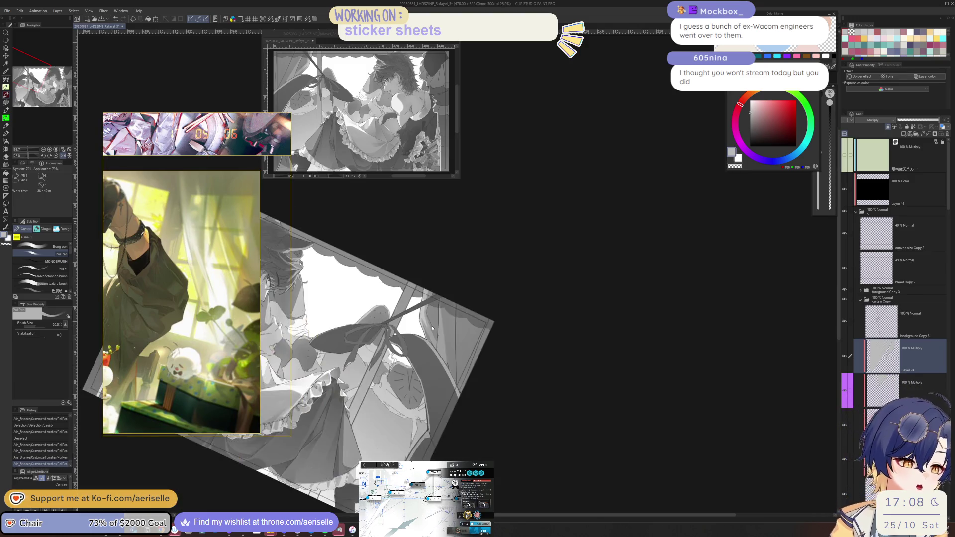
{"action": "key", "text": "minus"}
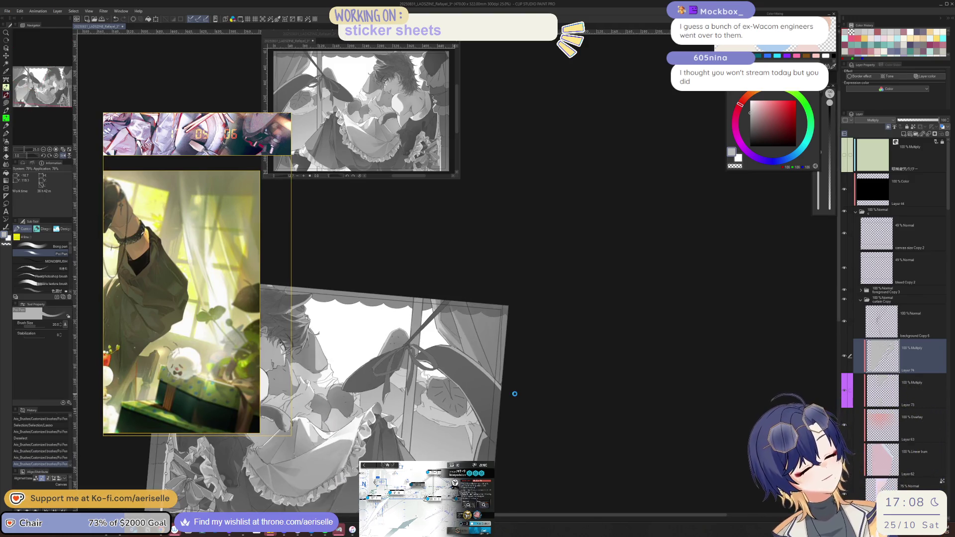
{"action": "left_click_drag", "start_coordinate": [514, 394], "coordinate": [778, 386]}
{"action": "scroll", "coordinate": [472, 318], "scroll_direction": "up", "scroll_amount": 3}
Erase a stray mark, add shading touch-ups near the ribbon bow, and reset the view rotation.
{"action": "key", "text": "e"}
{"action": "left_click_drag", "start_coordinate": [468, 343], "coordinate": [438, 373]}
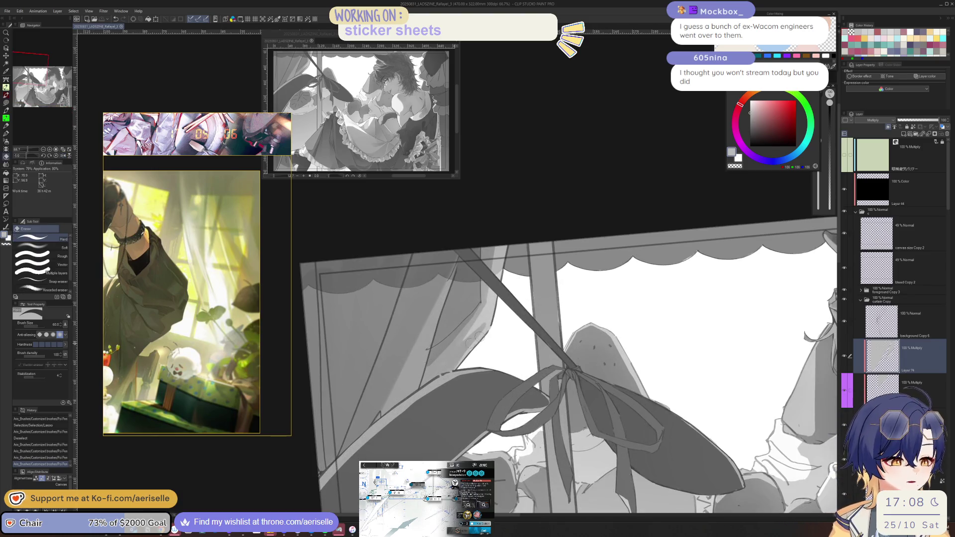
{"action": "key", "text": "p"}
{"action": "scroll", "coordinate": [482, 313], "scroll_direction": "up", "scroll_amount": 2}
{"action": "left_click_drag", "start_coordinate": [480, 319], "coordinate": [408, 417]}
{"action": "left_click_drag", "start_coordinate": [467, 343], "coordinate": [474, 348]}
{"action": "scroll", "coordinate": [533, 367], "scroll_direction": "down", "scroll_amount": 4}
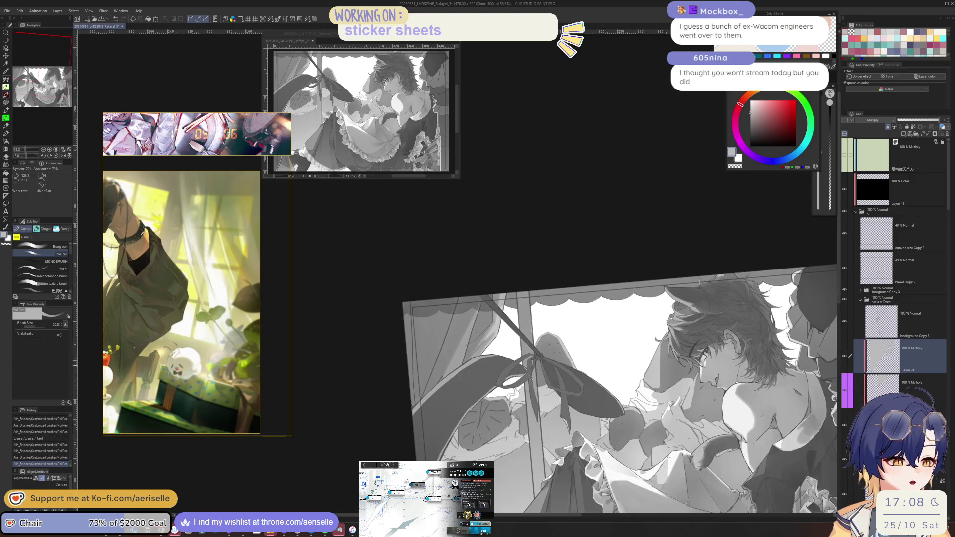
{"action": "key", "text": "ctrl+at"}
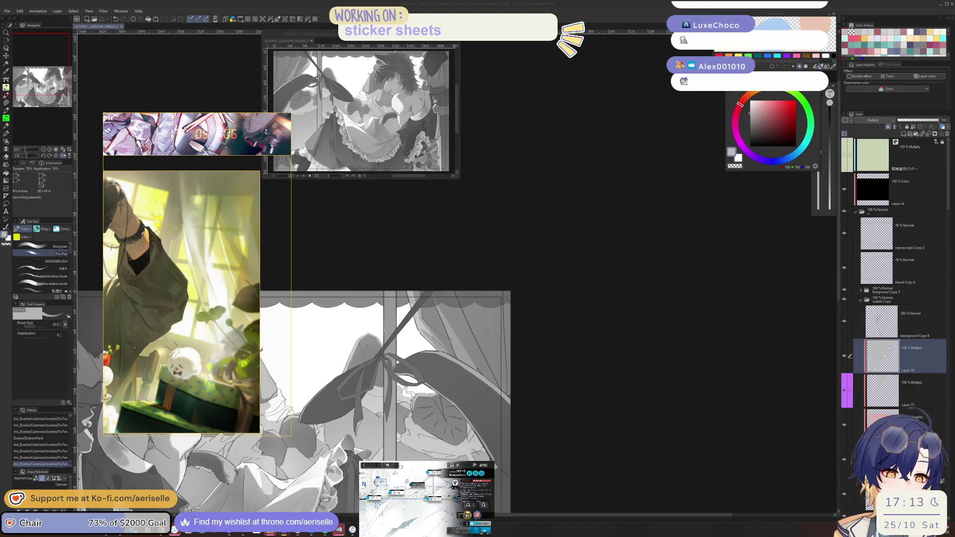
Mirror the view and draw a size-40 stroke along the curtain edge, redrawing it once.
{"action": "mouse_move", "coordinate": [587, 368]}
{"action": "left_mouse_down"}
{"action": "mouse_move", "coordinate": [688, 376]}
{"action": "mouse_move", "coordinate": [662, 418]}
{"action": "left_mouse_up"}
{"action": "scroll", "coordinate": [662, 418], "scroll_direction": "up", "scroll_amount": 2}
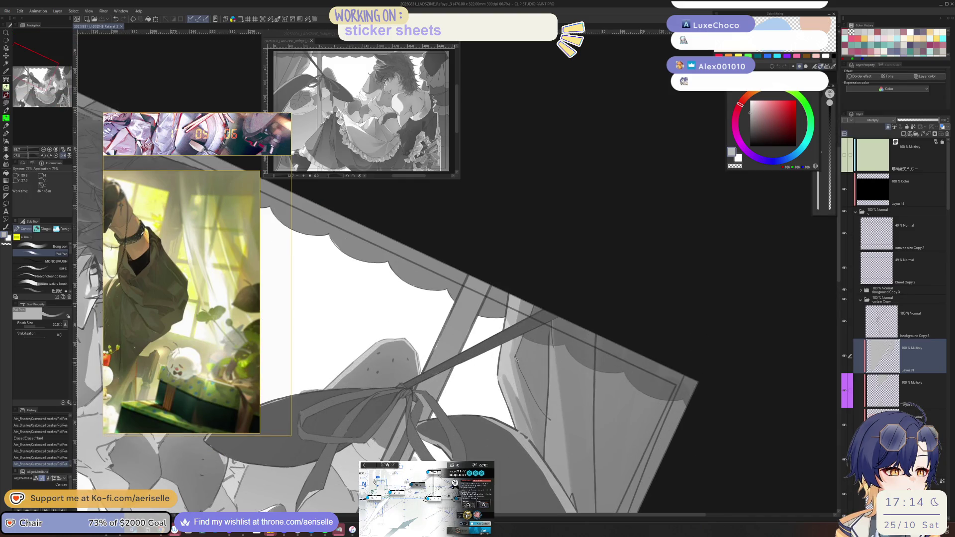
{"action": "key", "text": "bracketright"}
{"action": "key", "text": "bracketright"}
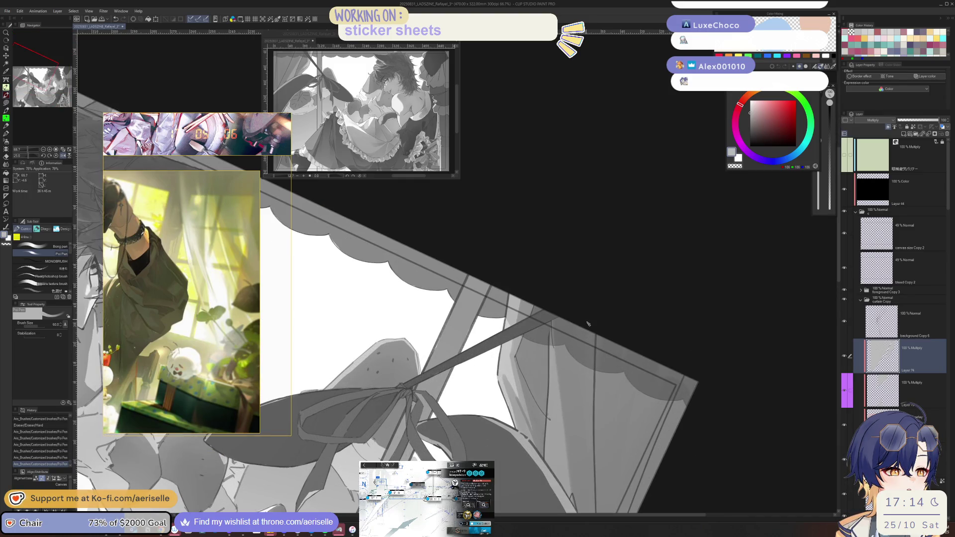
{"action": "scroll", "coordinate": [593, 374], "scroll_direction": "down", "scroll_amount": 3}
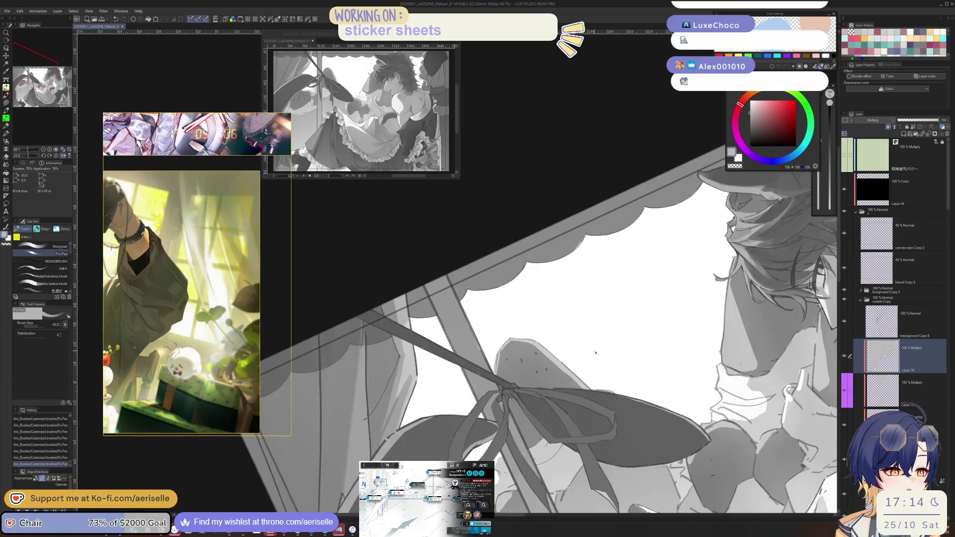
{"action": "key", "text": "ctrl+h"}
{"action": "mouse_move", "coordinate": [595, 352]}
{"action": "left_mouse_down"}
{"action": "mouse_move", "coordinate": [626, 384]}
{"action": "mouse_move", "coordinate": [661, 361]}
{"action": "mouse_move", "coordinate": [585, 392]}
{"action": "left_mouse_up"}
{"action": "scroll", "coordinate": [563, 444], "scroll_direction": "up", "scroll_amount": 2}
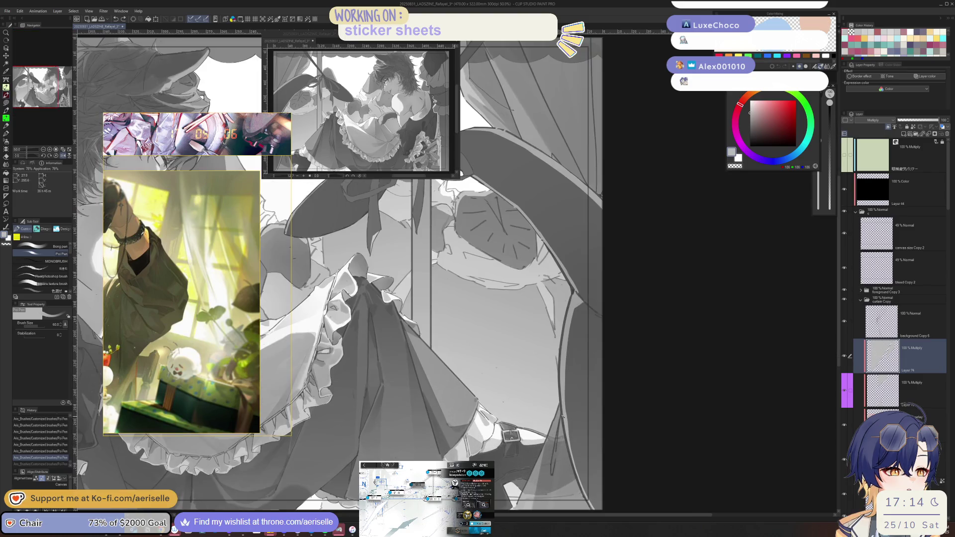
{"action": "key", "text": "bracketleft"}
{"action": "left_click_drag", "start_coordinate": [560, 405], "coordinate": [553, 472]}
{"action": "key", "text": "ctrl+z"}
{"action": "left_click_drag", "start_coordinate": [556, 426], "coordinate": [551, 475]}
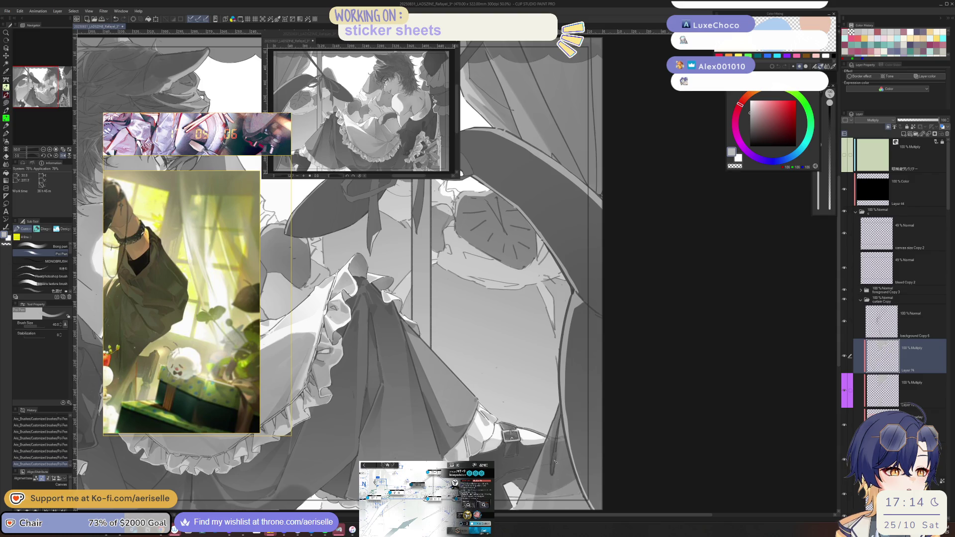
Darken the curtain with a broad size-100 stroke, undo and redo it, then zoom out.
{"action": "key", "text": "bracketright"}
{"action": "key", "text": "bracketright"}
{"action": "key", "text": "bracketright"}
{"action": "left_click_drag", "start_coordinate": [564, 431], "coordinate": [572, 496]}
{"action": "left_click_drag", "start_coordinate": [589, 442], "coordinate": [572, 389]}
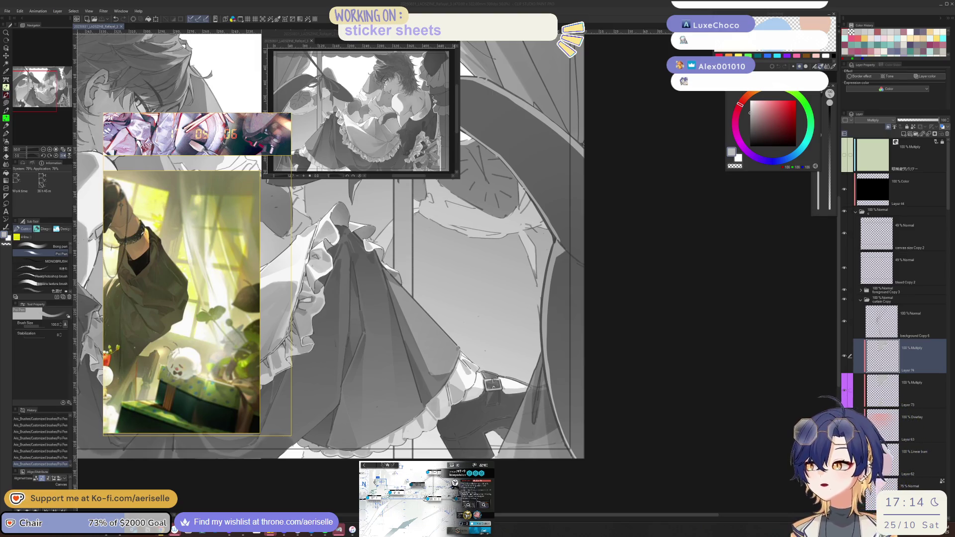
{"action": "left_click", "coordinate": [539, 396]}
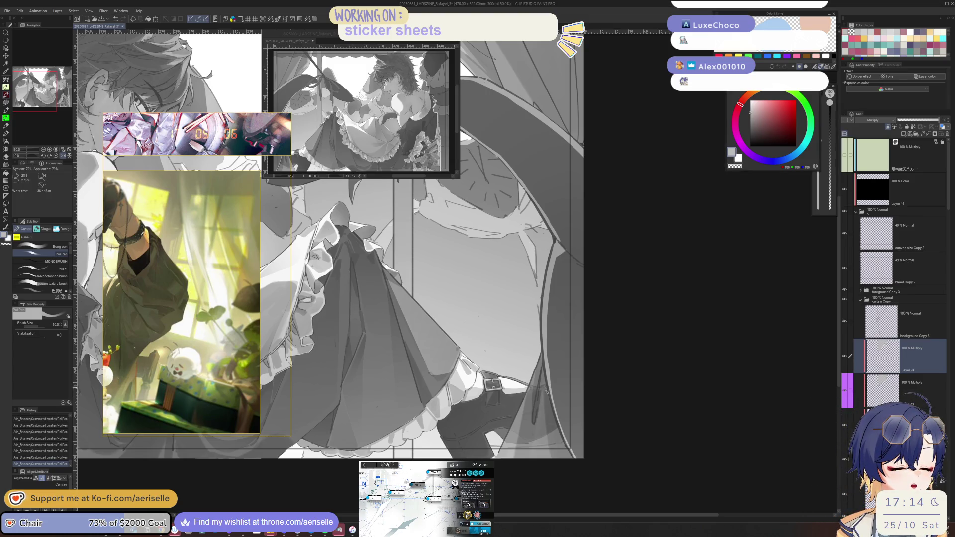
{"action": "key", "text": "ctrl+z"}
{"action": "key", "text": "ctrl+z"}
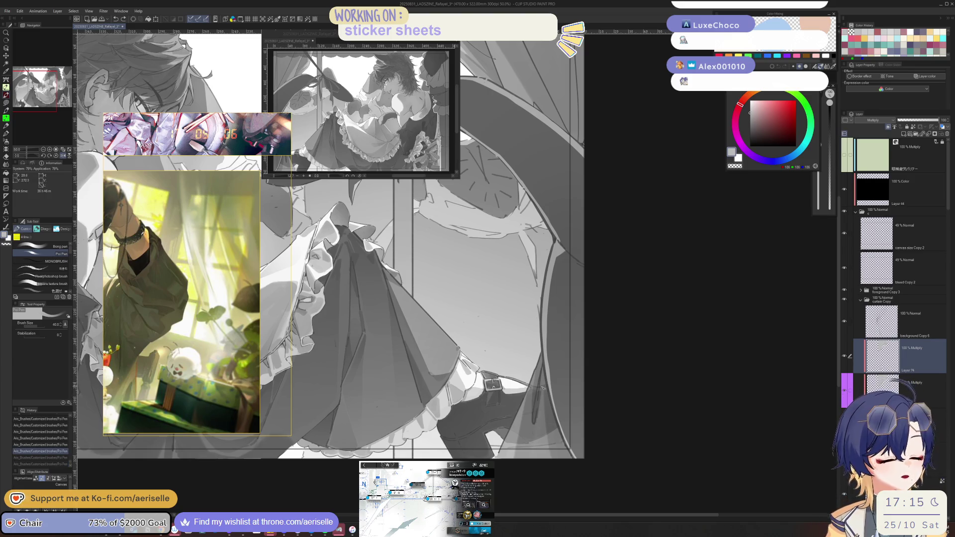
{"action": "key", "text": "ctrl+y"}
{"action": "key", "text": "ctrl+y"}
{"action": "key", "text": "ctrl+minus"}
{"action": "left_click_drag", "start_coordinate": [378, 298], "coordinate": [543, 323]}
Collapse the curtain Copy folder and expand the foreground Copy 3 folder.
{"action": "scroll", "coordinate": [895, 249], "scroll_direction": "down", "scroll_amount": 2}
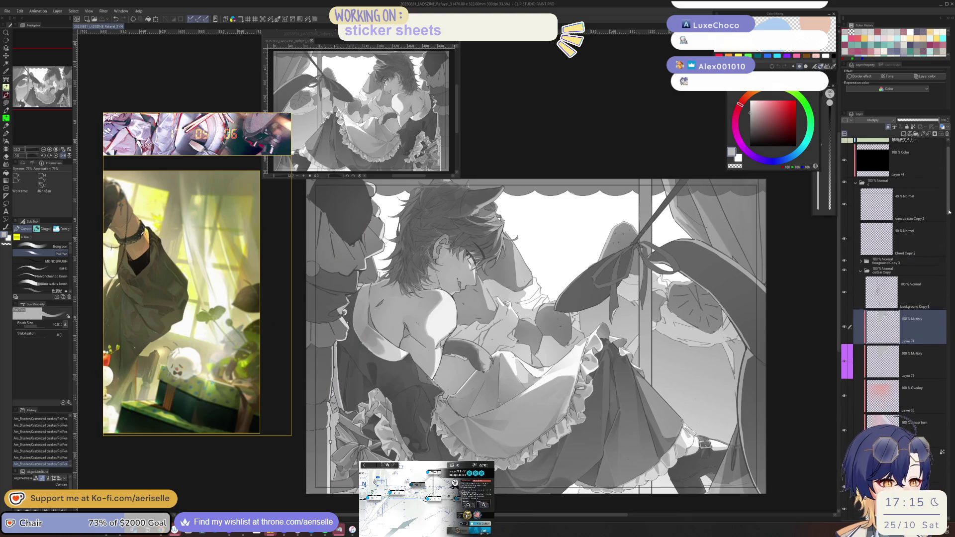
{"action": "left_click", "coordinate": [861, 268]}
{"action": "left_click", "coordinate": [861, 260]}
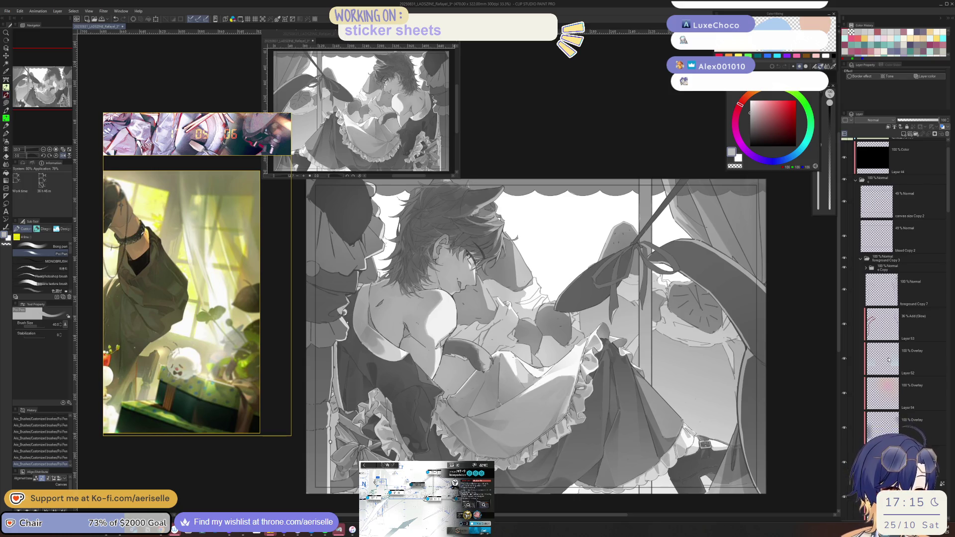
Create Layer 75 with Multiply blending and a purple colour label, then show the whole reference collage.
{"action": "key", "text": "ctrl+shift+n"}
{"action": "left_click", "coordinate": [889, 121]}
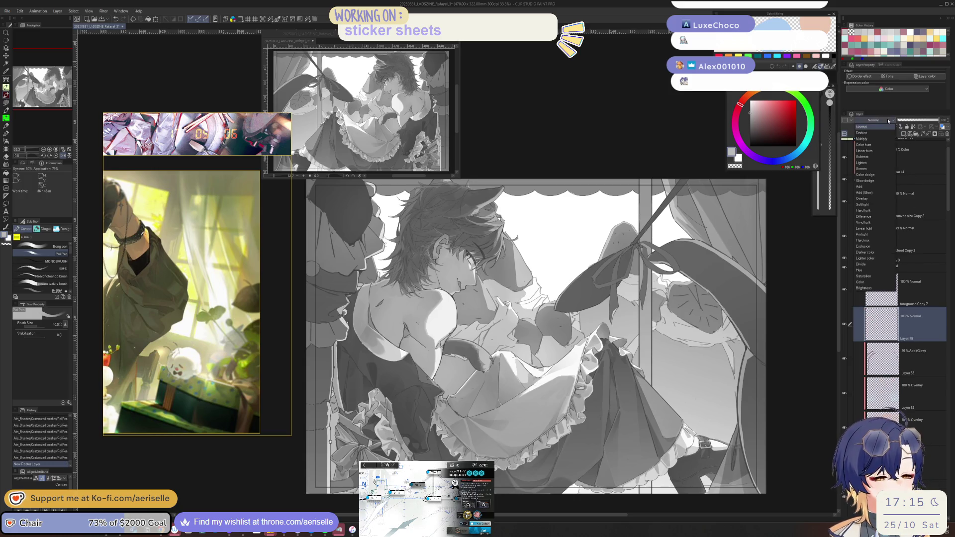
{"action": "left_click", "coordinate": [888, 138]}
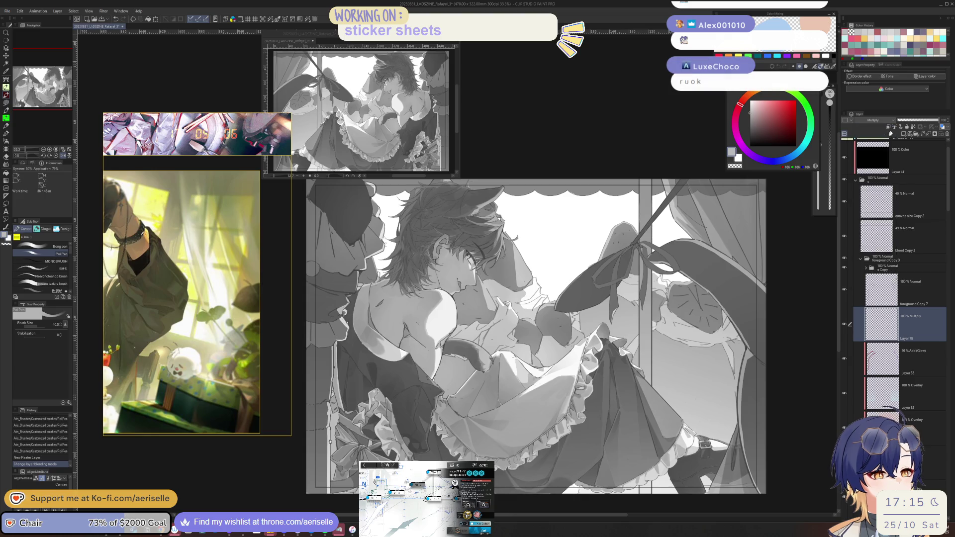
{"action": "left_click", "coordinate": [847, 123]}
{"action": "left_click", "coordinate": [870, 170]}
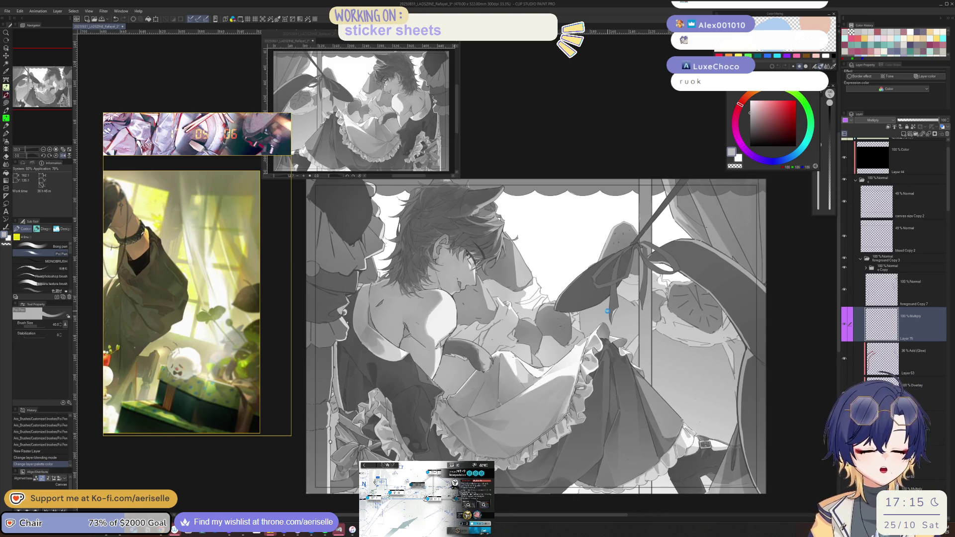
{"action": "double_click", "coordinate": [191, 377]}
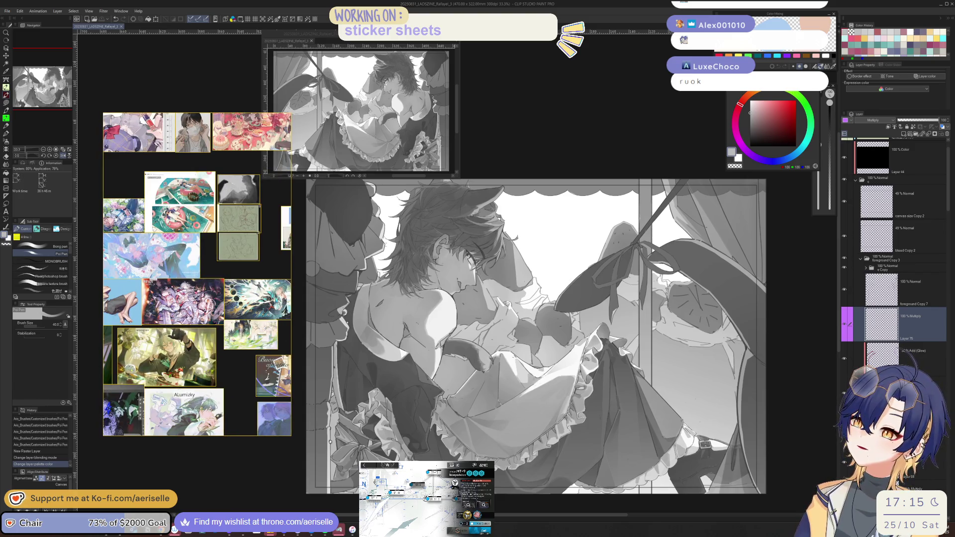
Show the dark-clothed reference pair and clip Layer 75 to the layer below.
{"action": "scroll", "coordinate": [279, 266], "scroll_direction": "down", "scroll_amount": 4}
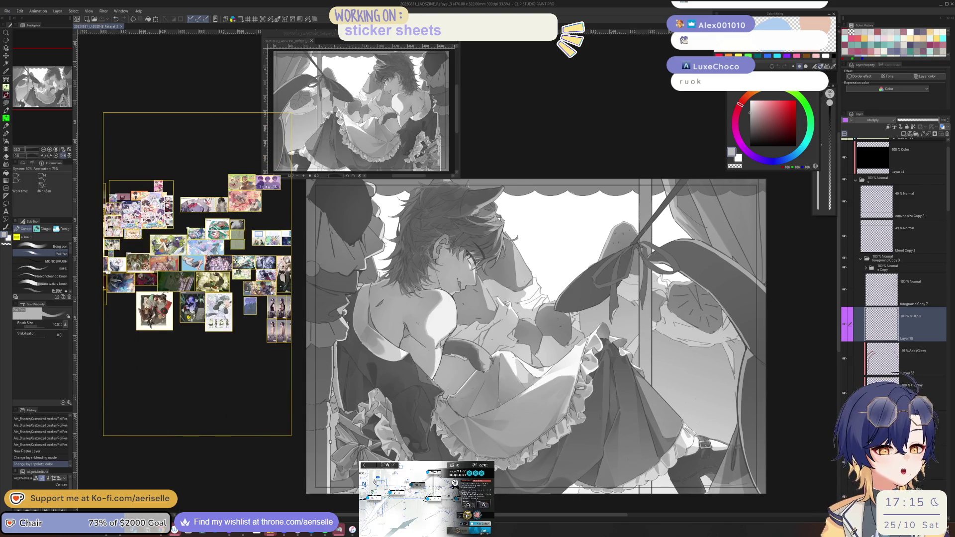
{"action": "double_click", "coordinate": [234, 303]}
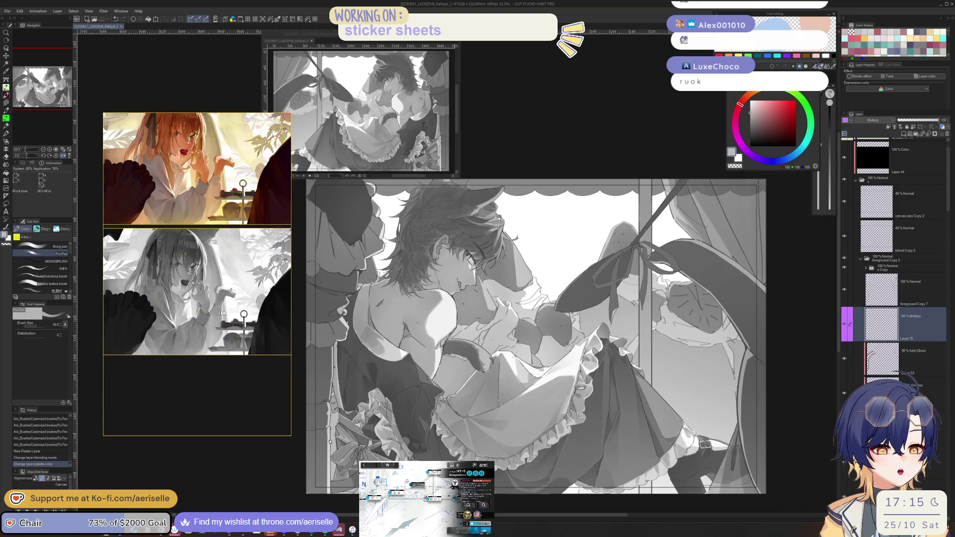
{"action": "double_click", "coordinate": [231, 310]}
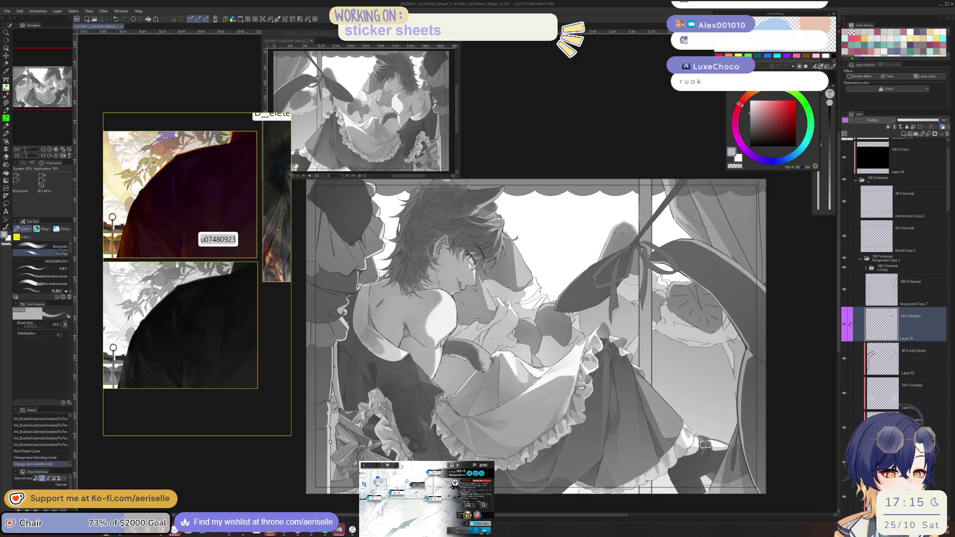
{"action": "left_click", "coordinate": [887, 128]}
Test a bigger-brush stroke, toggle the foreground folder's visibility, then undo the test.
{"action": "left_click_drag", "start_coordinate": [627, 309], "coordinate": [595, 371]}
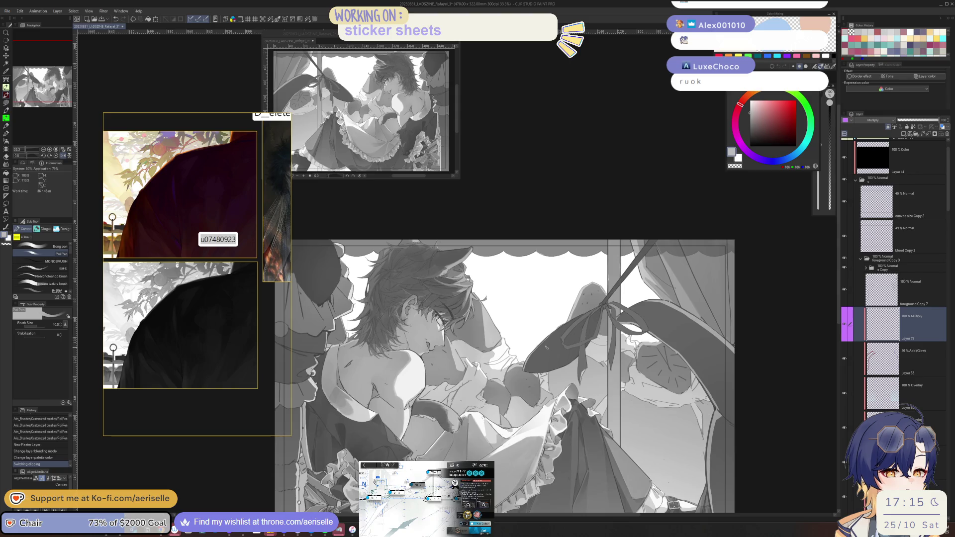
{"action": "scroll", "coordinate": [538, 354], "scroll_direction": "up", "scroll_amount": 1}
{"action": "left_click_drag", "start_coordinate": [537, 354], "coordinate": [546, 353]}
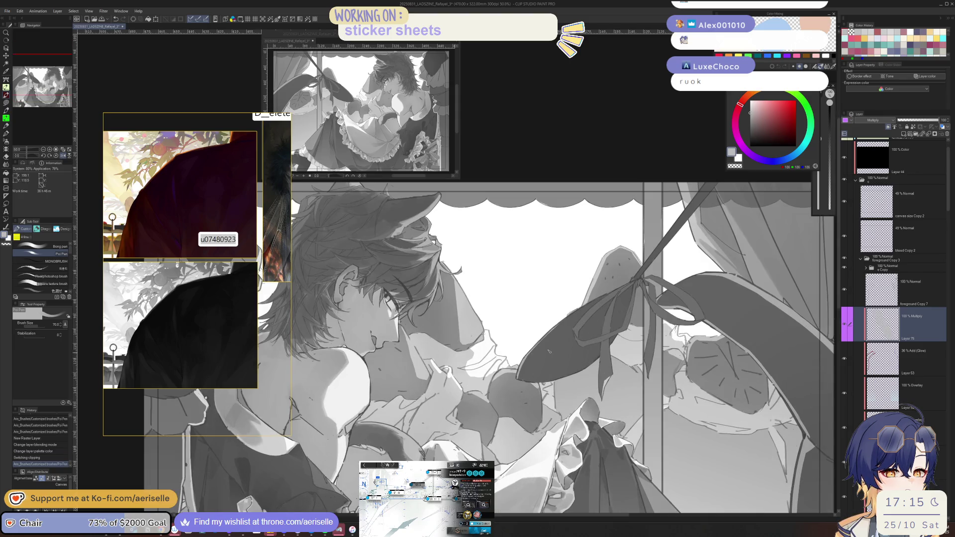
{"action": "left_click", "coordinate": [846, 259]}
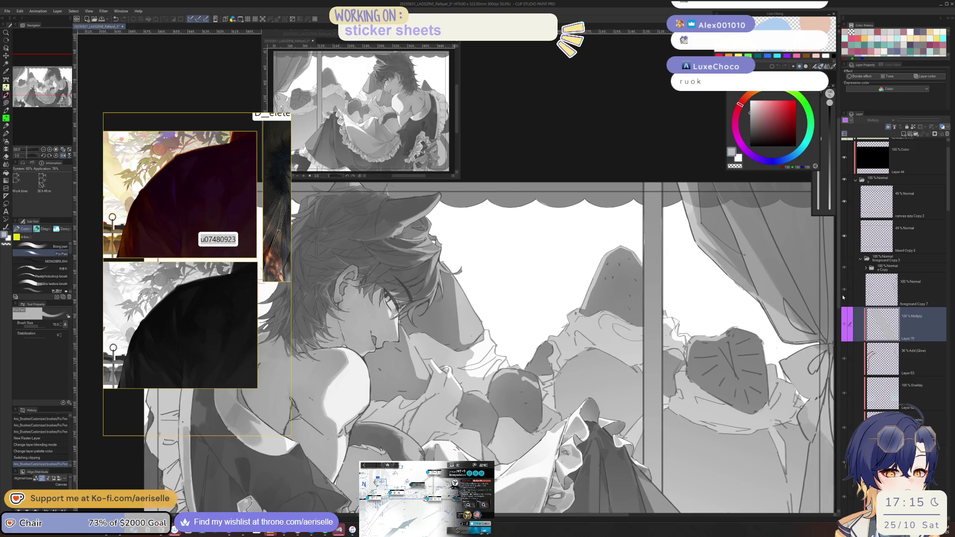
{"action": "left_click", "coordinate": [844, 258]}
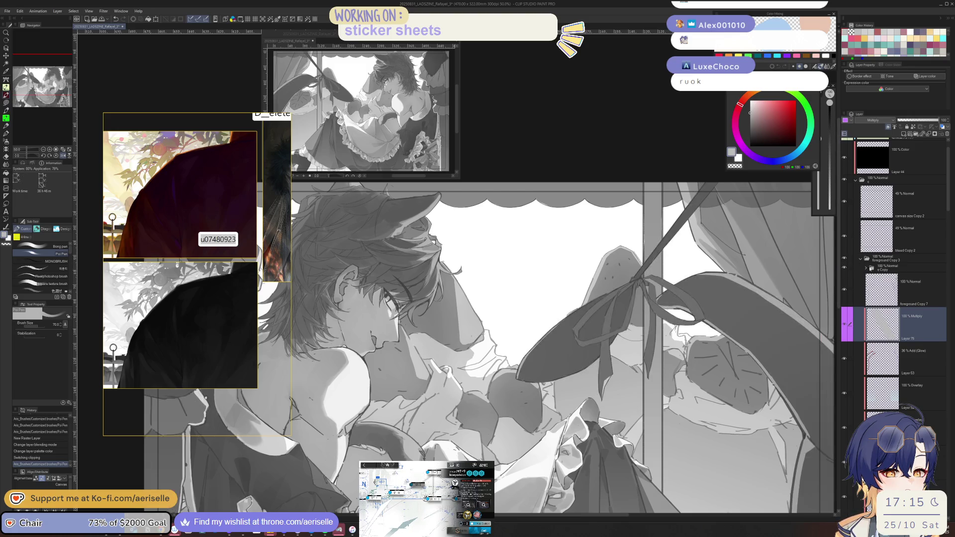
{"action": "left_click", "coordinate": [866, 269]}
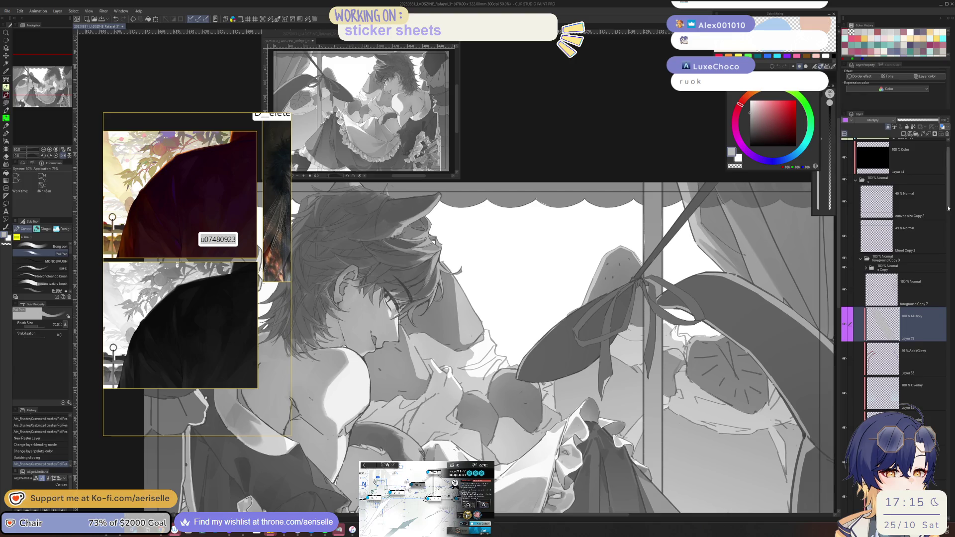
{"action": "key", "text": "ctrl+z"}
Zoom in on the ribbon and leaf and paint a dark shading stroke on the leaf.
{"action": "key", "text": "ctrl+minus"}
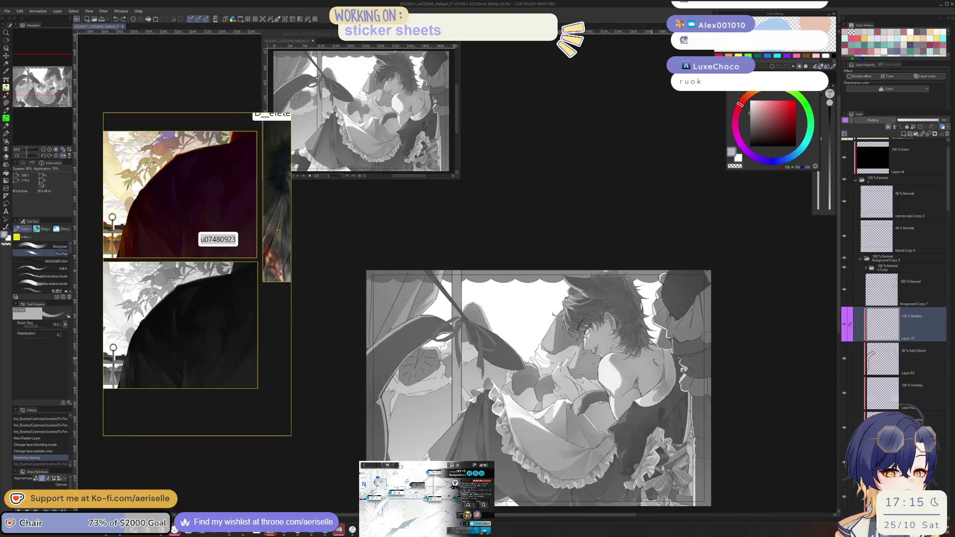
{"action": "left_click_drag", "start_coordinate": [553, 394], "coordinate": [510, 332]}
{"action": "scroll", "coordinate": [510, 332], "scroll_direction": "up", "scroll_amount": 2}
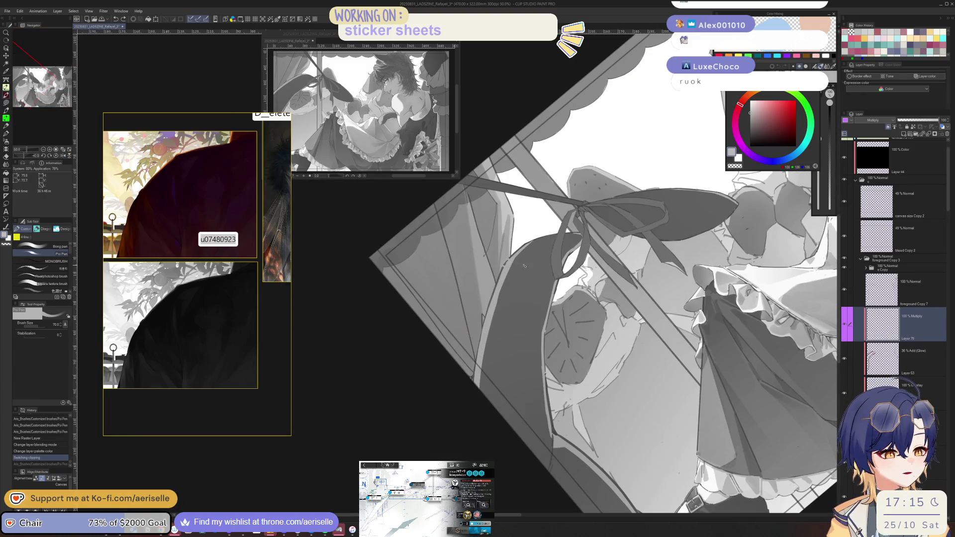
{"action": "key", "text": "ctrl+z"}
{"action": "mouse_move", "coordinate": [557, 244]}
{"action": "left_mouse_down"}
{"action": "mouse_move", "coordinate": [522, 264]}
{"action": "mouse_move", "coordinate": [548, 239]}
{"action": "mouse_move", "coordinate": [645, 302]}
{"action": "left_mouse_up"}
Discard the trial leaf stroke, test a gradient in a lasso selection, then undo it and deselect.
{"action": "left_click", "coordinate": [546, 245]}
{"action": "key", "text": "ctrl+z"}
{"action": "key", "text": "ctrl+z"}
{"action": "key", "text": "ctrl+z"}
{"action": "key", "text": "m"}
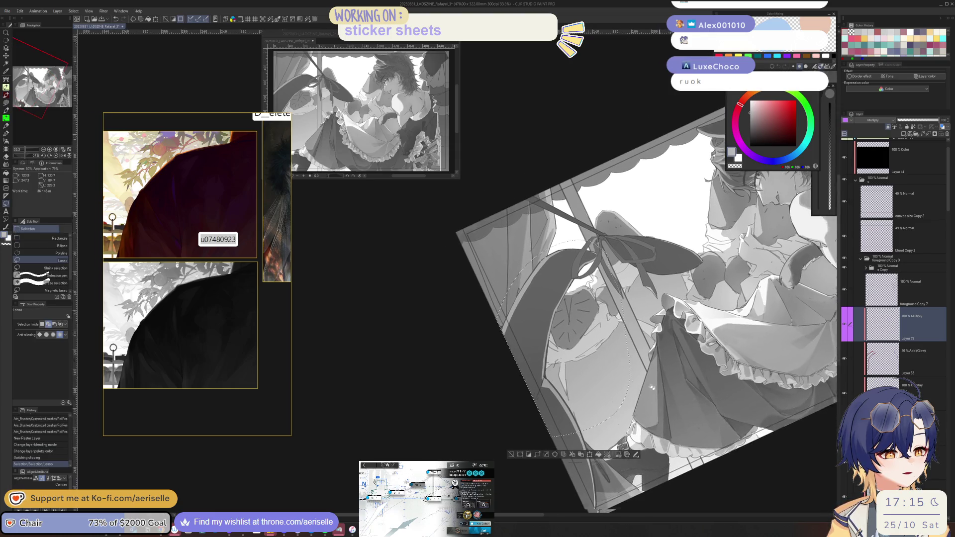
{"action": "left_click_drag", "start_coordinate": [538, 199], "coordinate": [582, 301]}
{"action": "left_click_drag", "start_coordinate": [573, 249], "coordinate": [622, 298]}
{"action": "key", "text": "g"}
{"action": "mouse_move", "coordinate": [552, 285]}
{"action": "left_mouse_down"}
{"action": "mouse_move", "coordinate": [467, 446]}
{"action": "mouse_move", "coordinate": [475, 453]}
{"action": "left_mouse_up"}
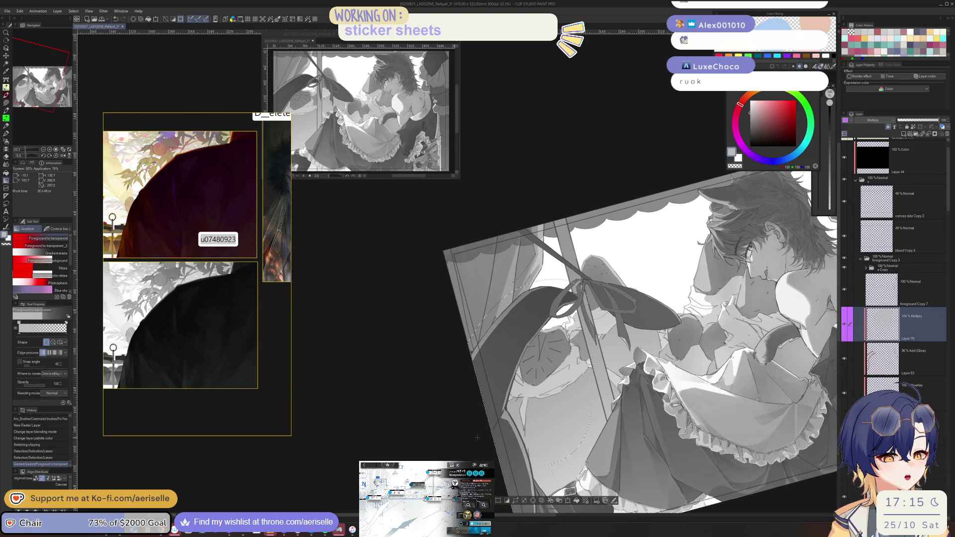
{"action": "key", "text": "ctrl+z"}
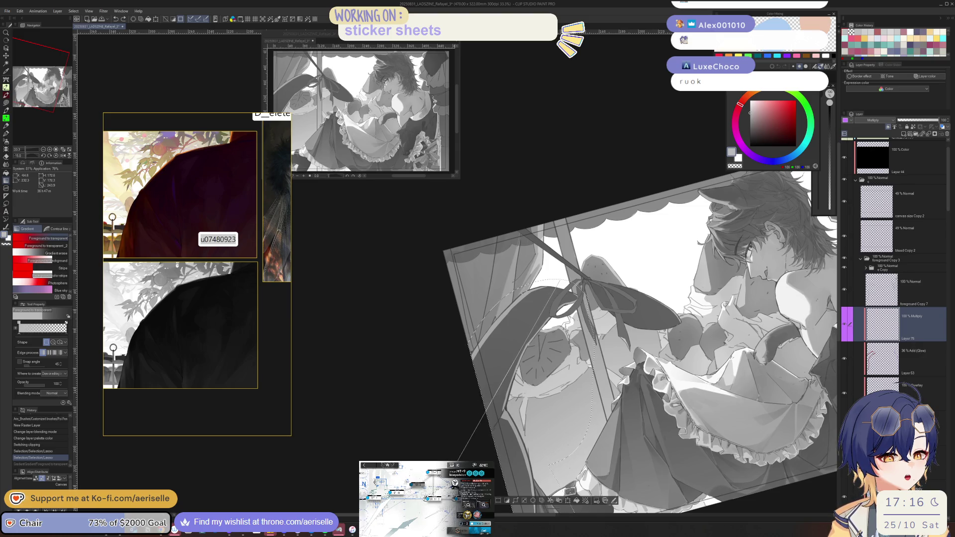
{"action": "key", "text": "ctrl+y"}
{"action": "mouse_move", "coordinate": [604, 394]}
{"action": "left_mouse_down"}
{"action": "mouse_move", "coordinate": [574, 297]}
{"action": "mouse_move", "coordinate": [546, 330]}
{"action": "mouse_move", "coordinate": [684, 353]}
{"action": "mouse_move", "coordinate": [766, 326]}
{"action": "mouse_move", "coordinate": [696, 359]}
{"action": "mouse_move", "coordinate": [492, 359]}
{"action": "mouse_move", "coordinate": [517, 303]}
{"action": "mouse_move", "coordinate": [567, 268]}
{"action": "left_mouse_up"}
{"action": "key", "text": "ctrl+z"}
{"action": "key", "text": "ctrl+d"}
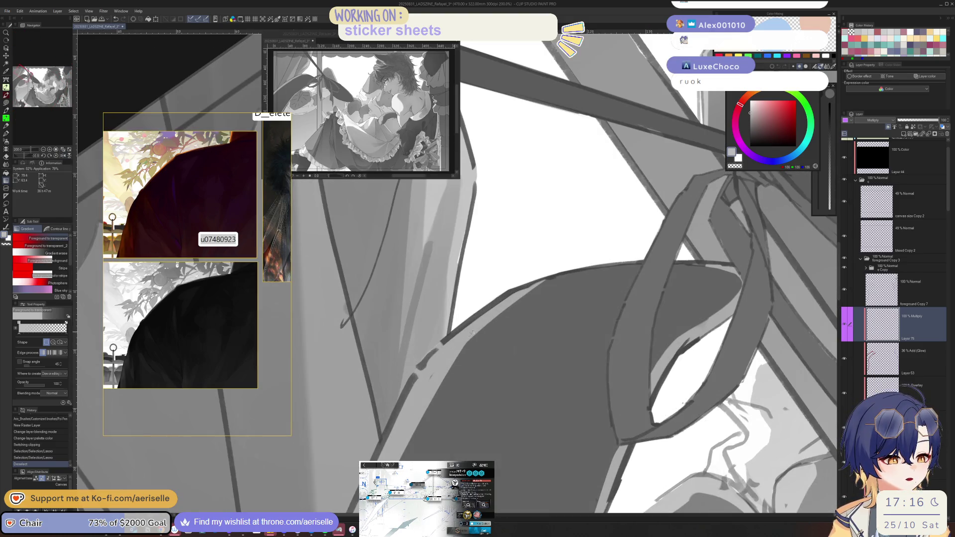
Zoom in to 200% on the ribbon and draw a first lasso loop around it.
{"action": "key", "text": "m"}
{"action": "mouse_move", "coordinate": [470, 340]}
{"action": "left_mouse_down"}
{"action": "mouse_move", "coordinate": [549, 278]}
{"action": "mouse_move", "coordinate": [643, 261]}
{"action": "mouse_move", "coordinate": [610, 368]}
{"action": "mouse_move", "coordinate": [615, 432]}
{"action": "mouse_move", "coordinate": [537, 502]}
{"action": "mouse_move", "coordinate": [412, 442]}
{"action": "left_mouse_up"}
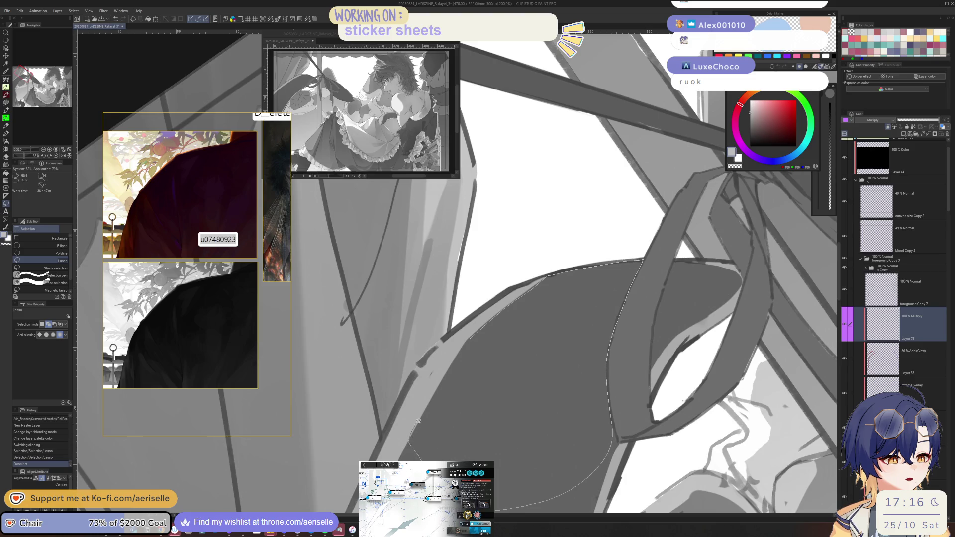
{"action": "key", "text": "ctrl+z"}
{"action": "mouse_move", "coordinate": [461, 348]}
{"action": "left_mouse_down"}
{"action": "mouse_move", "coordinate": [445, 455]}
{"action": "mouse_move", "coordinate": [572, 349]}
{"action": "mouse_move", "coordinate": [582, 313]}
{"action": "mouse_move", "coordinate": [567, 273]}
{"action": "mouse_move", "coordinate": [544, 277]}
{"action": "left_mouse_up"}
{"action": "mouse_move", "coordinate": [598, 261]}
{"action": "left_mouse_down"}
{"action": "mouse_move", "coordinate": [587, 296]}
{"action": "mouse_move", "coordinate": [532, 303]}
{"action": "left_mouse_up"}
{"action": "key", "text": "ctrl+z"}
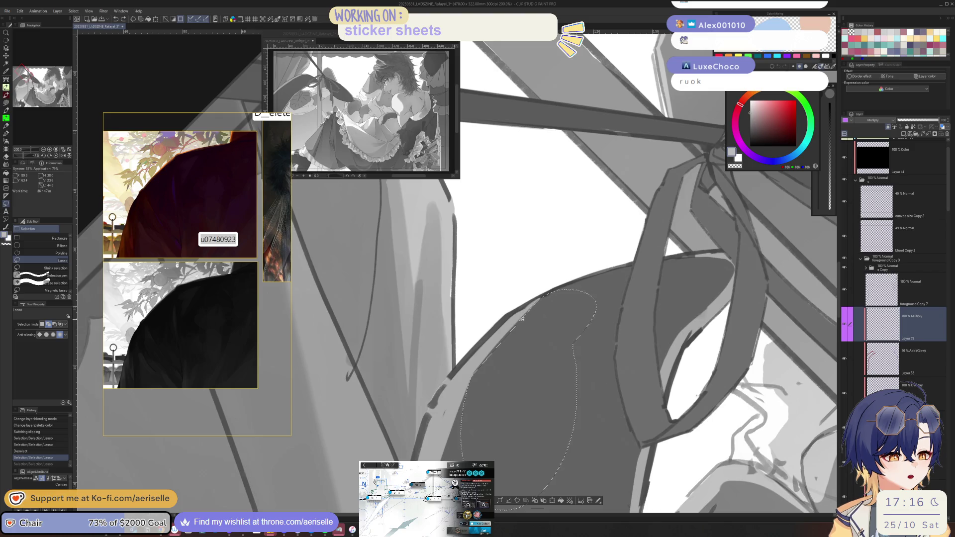
{"action": "key", "text": "ctrl+y"}
Trace the lasso selection along the ribbon edge below the bow.
{"action": "left_click_drag", "start_coordinate": [494, 349], "coordinate": [454, 395]}
{"action": "mouse_move", "coordinate": [497, 331]}
{"action": "left_mouse_down"}
{"action": "mouse_move", "coordinate": [582, 302]}
{"action": "mouse_move", "coordinate": [569, 402]}
{"action": "mouse_move", "coordinate": [497, 500]}
{"action": "left_mouse_up"}
{"action": "key", "text": "h"}
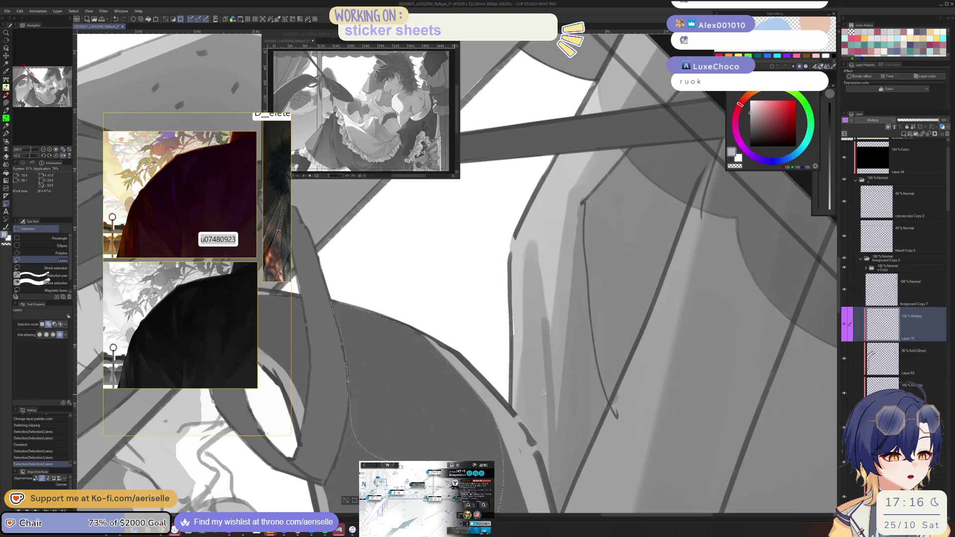
{"action": "mouse_move", "coordinate": [478, 353]}
{"action": "left_mouse_down"}
{"action": "mouse_move", "coordinate": [438, 380]}
{"action": "mouse_move", "coordinate": [541, 336]}
{"action": "mouse_move", "coordinate": [578, 347]}
{"action": "mouse_move", "coordinate": [485, 339]}
{"action": "mouse_move", "coordinate": [470, 351]}
{"action": "mouse_move", "coordinate": [439, 415]}
{"action": "mouse_move", "coordinate": [438, 461]}
{"action": "mouse_move", "coordinate": [572, 495]}
{"action": "left_mouse_up"}
{"action": "mouse_move", "coordinate": [576, 363]}
{"action": "left_mouse_down"}
{"action": "mouse_move", "coordinate": [566, 326]}
{"action": "mouse_move", "coordinate": [481, 350]}
{"action": "mouse_move", "coordinate": [468, 381]}
{"action": "mouse_move", "coordinate": [496, 374]}
{"action": "left_mouse_up"}
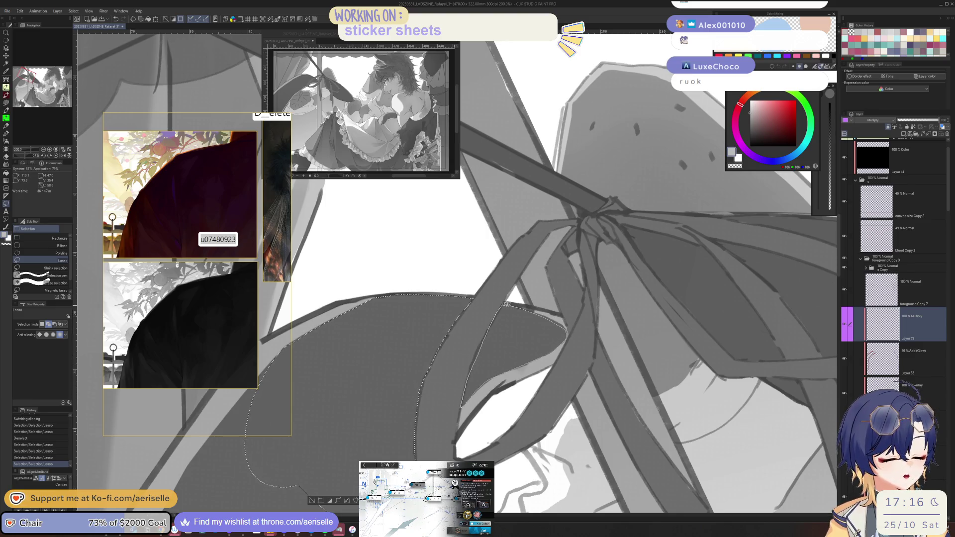
{"action": "left_click_drag", "start_coordinate": [507, 304], "coordinate": [506, 304]}
{"action": "scroll", "coordinate": [532, 325], "scroll_direction": "down", "scroll_amount": 4}
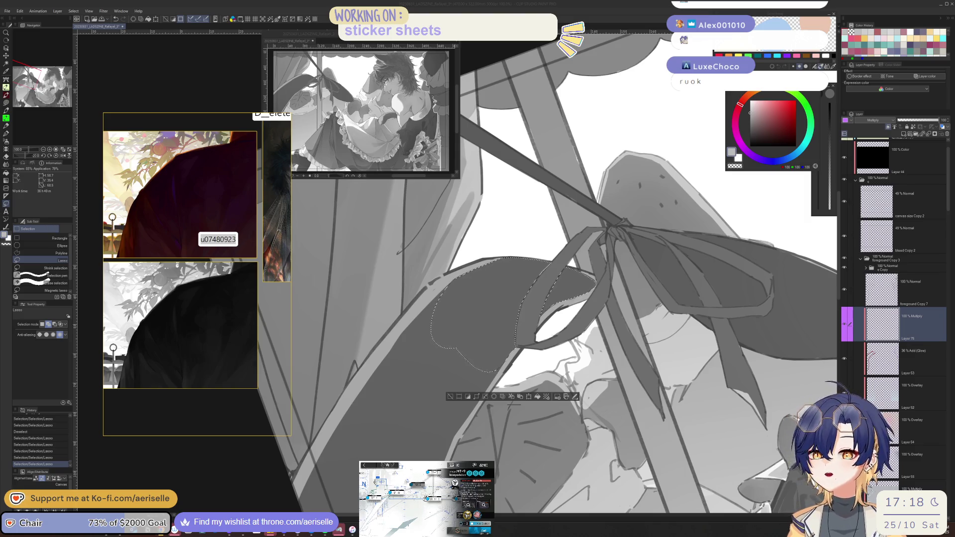
Open an Instagram story showing a yellow-toned illustration in the browser.
{"action": "left_click", "coordinate": [117, 411]}
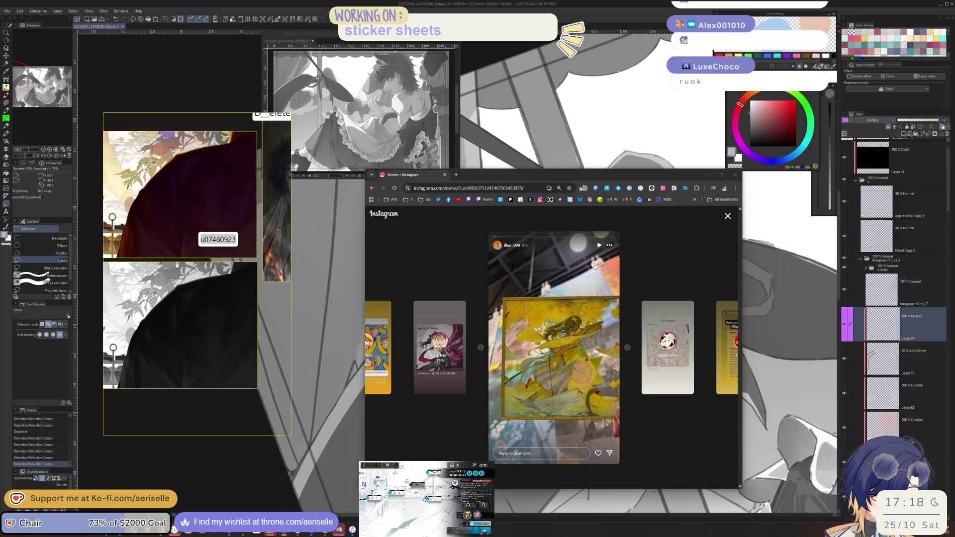
{"action": "key", "text": "alt+Tab"}
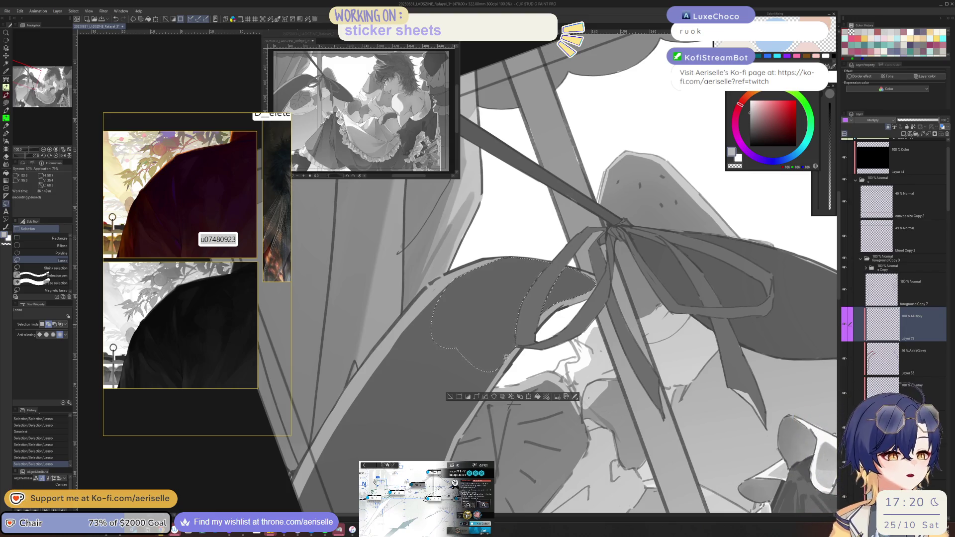
Add several traced regions along the curtain to the lasso selection.
{"action": "mouse_move", "coordinate": [502, 358]}
{"action": "left_mouse_down"}
{"action": "mouse_move", "coordinate": [431, 424]}
{"action": "mouse_move", "coordinate": [455, 432]}
{"action": "mouse_move", "coordinate": [545, 377]}
{"action": "mouse_move", "coordinate": [512, 370]}
{"action": "mouse_move", "coordinate": [554, 260]}
{"action": "mouse_move", "coordinate": [462, 183]}
{"action": "mouse_move", "coordinate": [251, 401]}
{"action": "left_mouse_up"}
{"action": "scroll", "coordinate": [462, 418], "scroll_direction": "up", "scroll_amount": 2}
{"action": "mouse_move", "coordinate": [307, 268]}
{"action": "left_mouse_down"}
{"action": "mouse_move", "coordinate": [419, 365]}
{"action": "mouse_move", "coordinate": [316, 490]}
{"action": "mouse_move", "coordinate": [649, 296]}
{"action": "mouse_move", "coordinate": [613, 259]}
{"action": "mouse_move", "coordinate": [653, 283]}
{"action": "mouse_move", "coordinate": [637, 270]}
{"action": "mouse_move", "coordinate": [532, 256]}
{"action": "mouse_move", "coordinate": [367, 406]}
{"action": "left_mouse_up"}
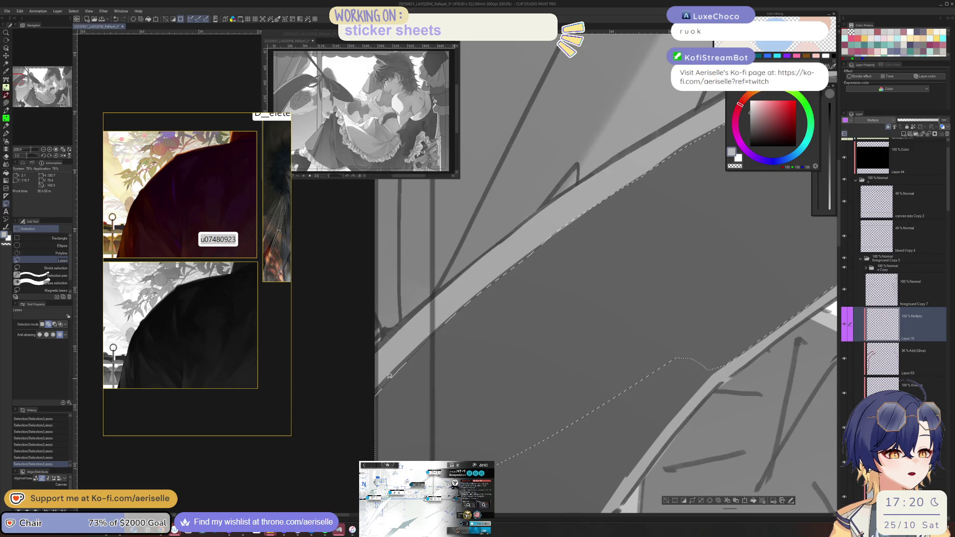
{"action": "scroll", "coordinate": [693, 358], "scroll_direction": "down", "scroll_amount": 4}
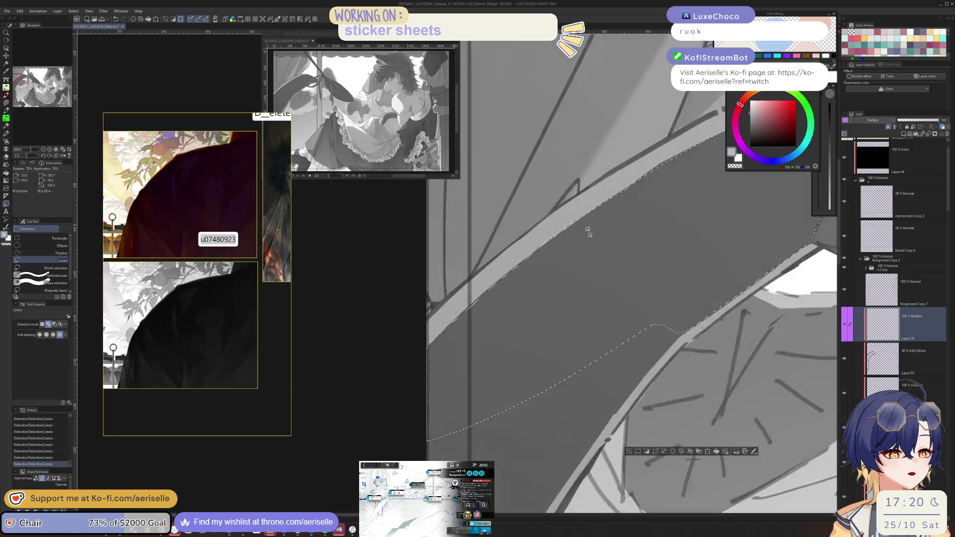
{"action": "scroll", "coordinate": [692, 358], "scroll_direction": "up", "scroll_amount": 5}
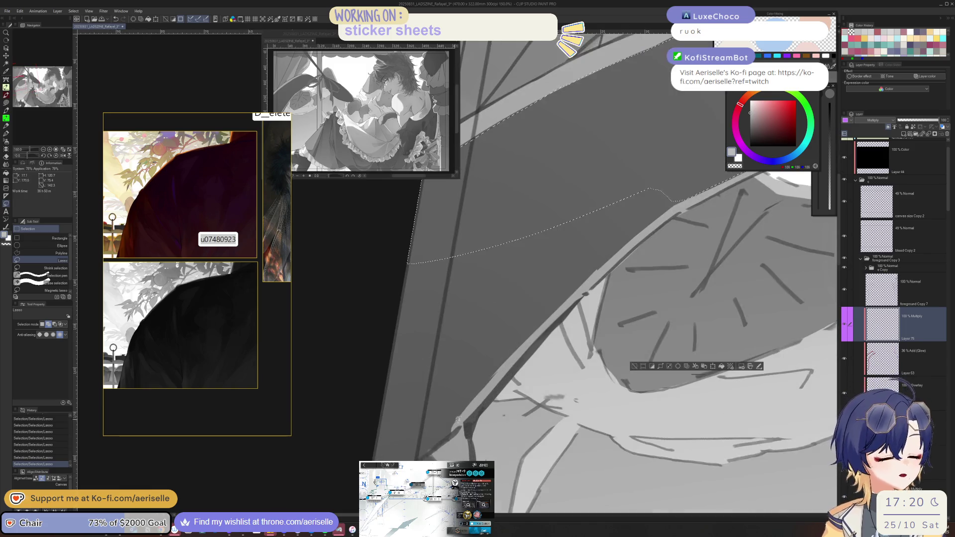
{"action": "mouse_move", "coordinate": [449, 434]}
{"action": "left_mouse_down"}
{"action": "mouse_move", "coordinate": [533, 318]}
{"action": "mouse_move", "coordinate": [323, 462]}
{"action": "mouse_move", "coordinate": [351, 491]}
{"action": "mouse_move", "coordinate": [445, 441]}
{"action": "left_mouse_up"}
{"action": "mouse_move", "coordinate": [475, 371]}
{"action": "left_mouse_down"}
{"action": "mouse_move", "coordinate": [440, 427]}
{"action": "mouse_move", "coordinate": [565, 256]}
{"action": "mouse_move", "coordinate": [602, 289]}
{"action": "mouse_move", "coordinate": [583, 299]}
{"action": "left_mouse_up"}
{"action": "scroll", "coordinate": [584, 299], "scroll_direction": "down", "scroll_amount": 4}
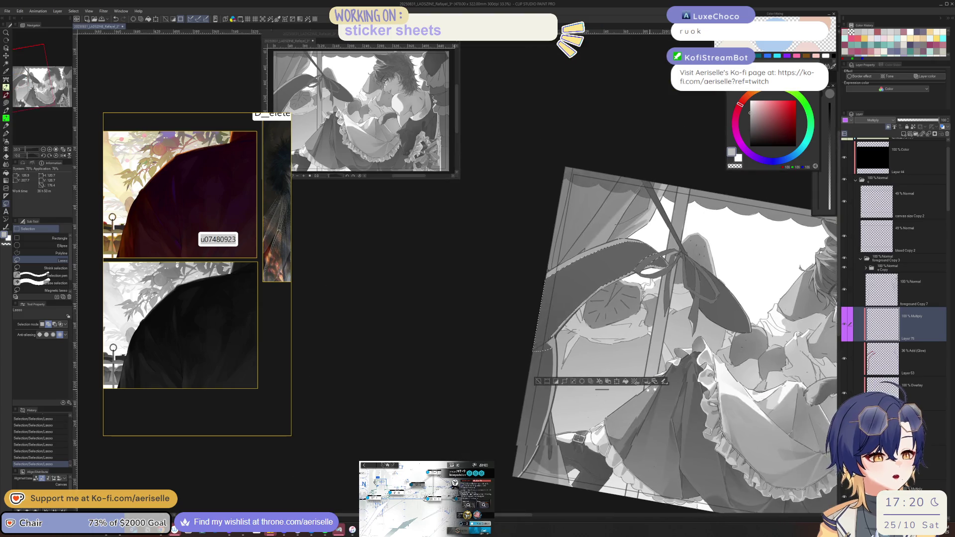
{"action": "scroll", "coordinate": [519, 361], "scroll_direction": "up", "scroll_amount": 2}
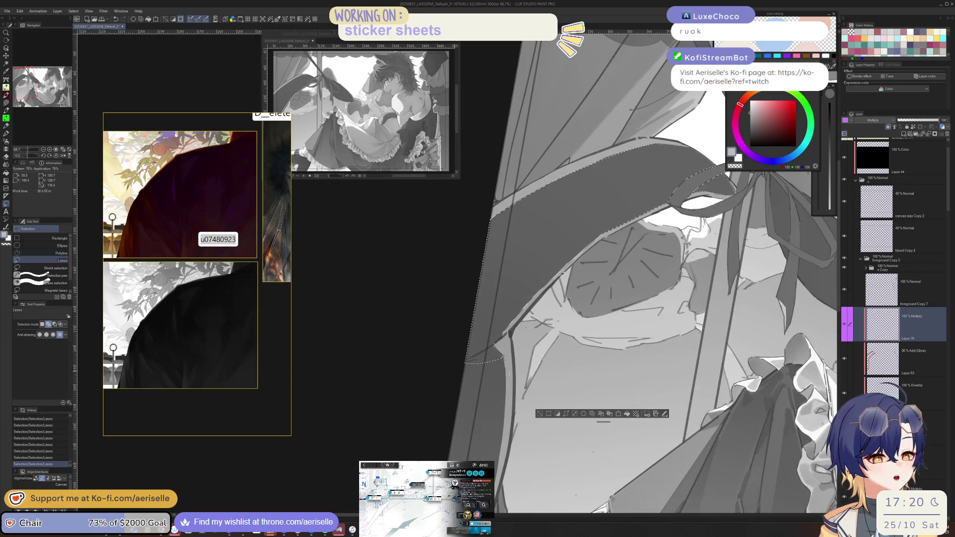
Extend the selection down to the page bottom, rotating and zooming the view to check its edges.
{"action": "key", "text": "h"}
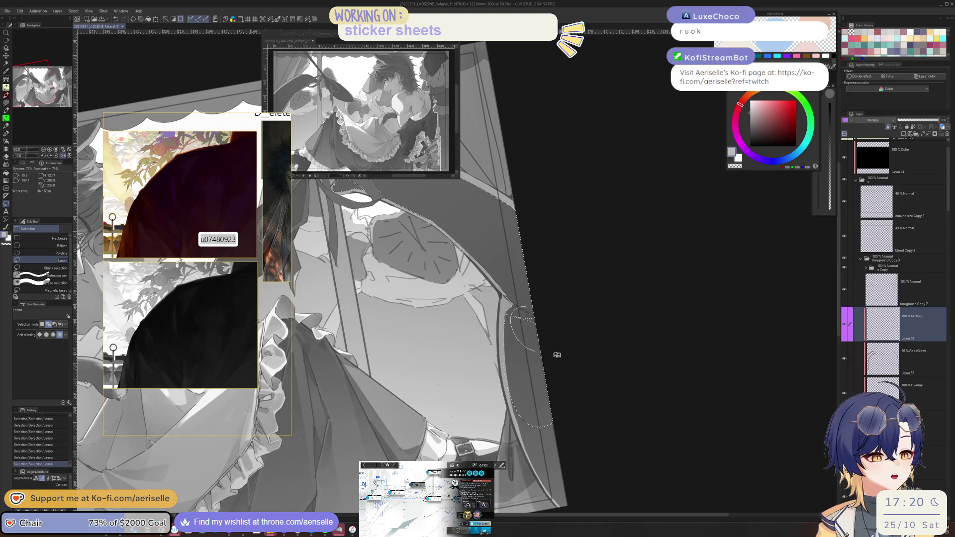
{"action": "scroll", "coordinate": [546, 351], "scroll_direction": "down", "scroll_amount": 1}
{"action": "key", "text": "minus"}
{"action": "mouse_move", "coordinate": [520, 328]}
{"action": "left_mouse_down"}
{"action": "mouse_move", "coordinate": [529, 427]}
{"action": "mouse_move", "coordinate": [572, 470]}
{"action": "left_mouse_up"}
{"action": "key", "text": "minus"}
{"action": "key", "text": "minus"}
{"action": "key", "text": "minus"}
{"action": "key", "text": "ctrl+alt+0"}
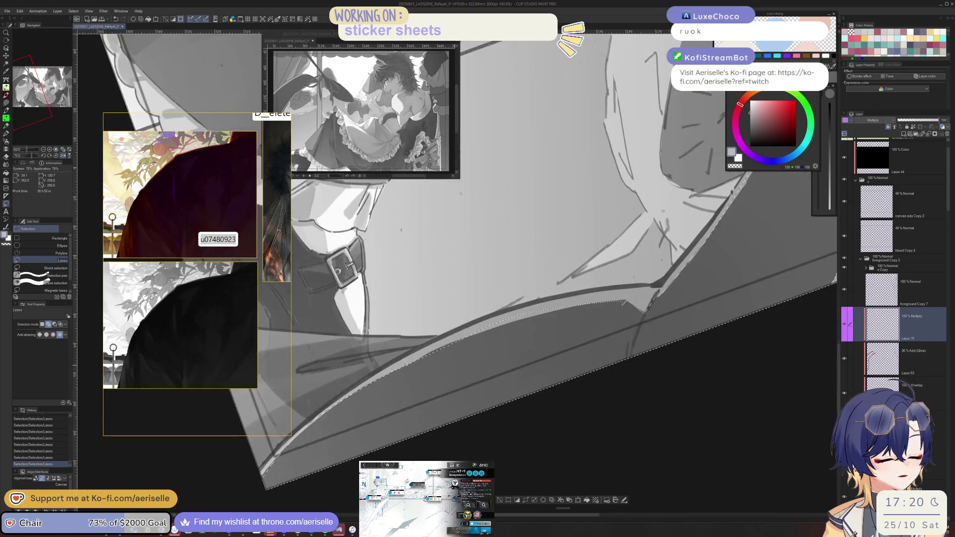
{"action": "key", "text": "ctrl+plus"}
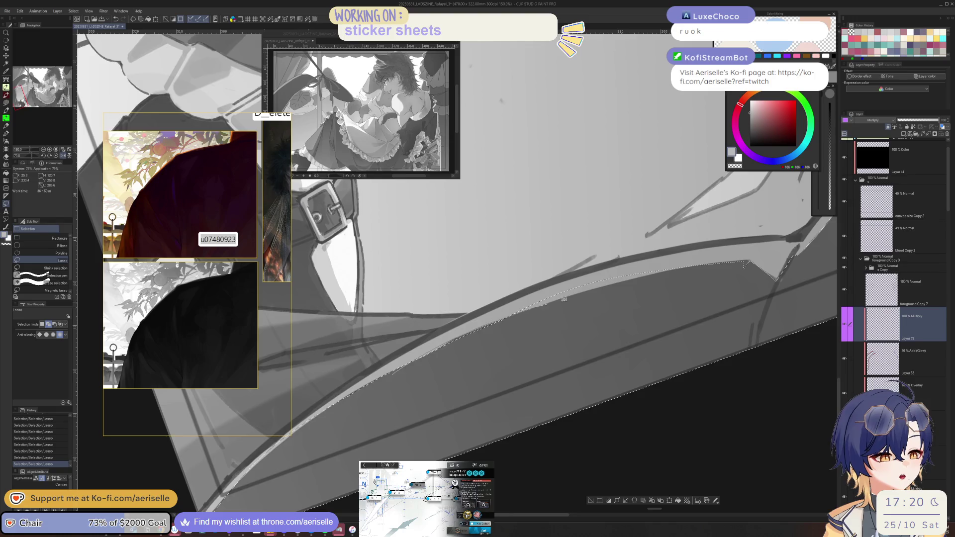
{"action": "key", "text": "ctrl+minus"}
{"action": "key", "text": "minus"}
{"action": "key", "text": "minus"}
{"action": "key", "text": "ctrl+plus"}
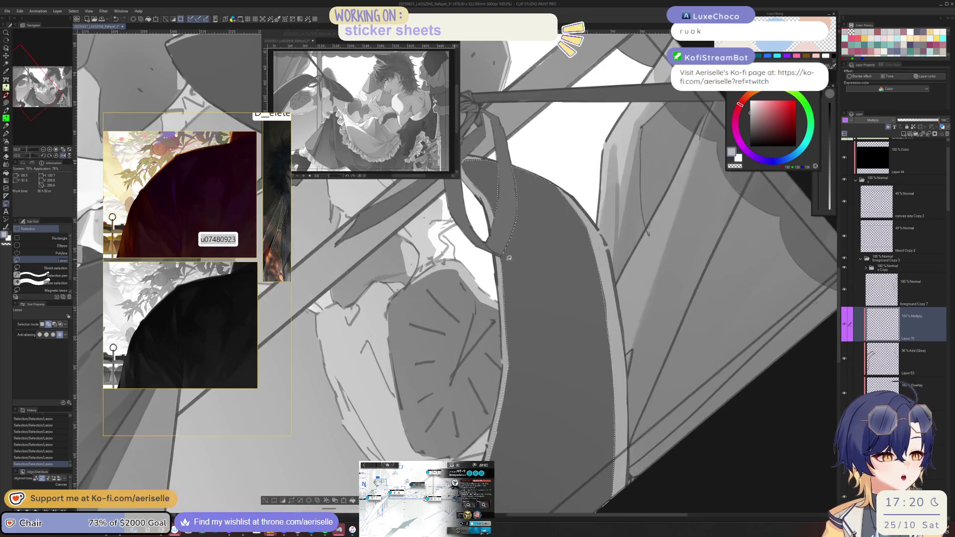
{"action": "key", "text": "ctrl+plus"}
{"action": "key", "text": "ctrl+plus"}
{"action": "key", "text": "ctrl+plus"}
{"action": "key", "text": "ctrl+minus"}
{"action": "key", "text": "ctrl+minus"}
{"action": "key", "text": "ctrl+minus"}
{"action": "key", "text": "ctrl+minus"}
{"action": "mouse_move", "coordinate": [584, 346]}
{"action": "left_mouse_down"}
{"action": "mouse_move", "coordinate": [497, 348]}
{"action": "mouse_move", "coordinate": [434, 326]}
{"action": "left_mouse_up"}
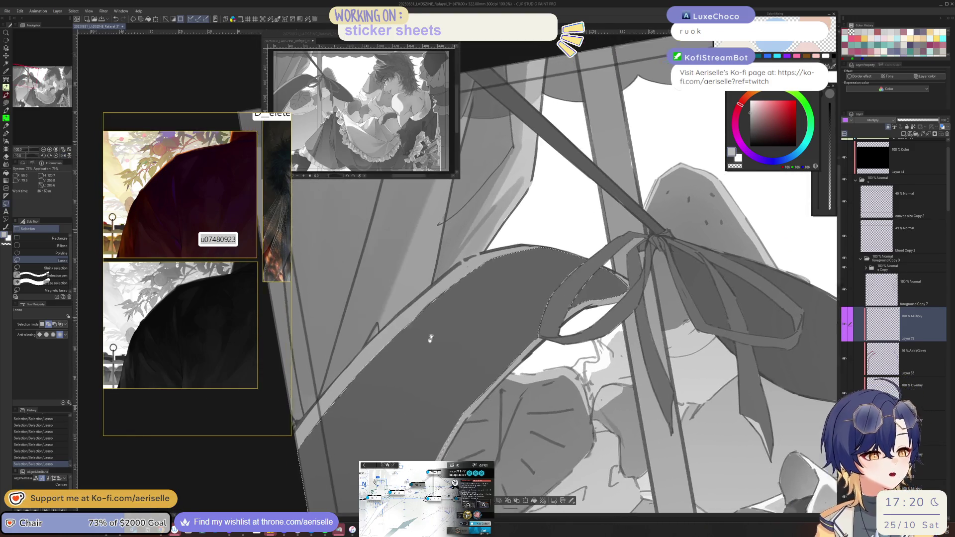
{"action": "key", "text": "ctrl+plus"}
{"action": "key", "text": "ctrl+plus"}
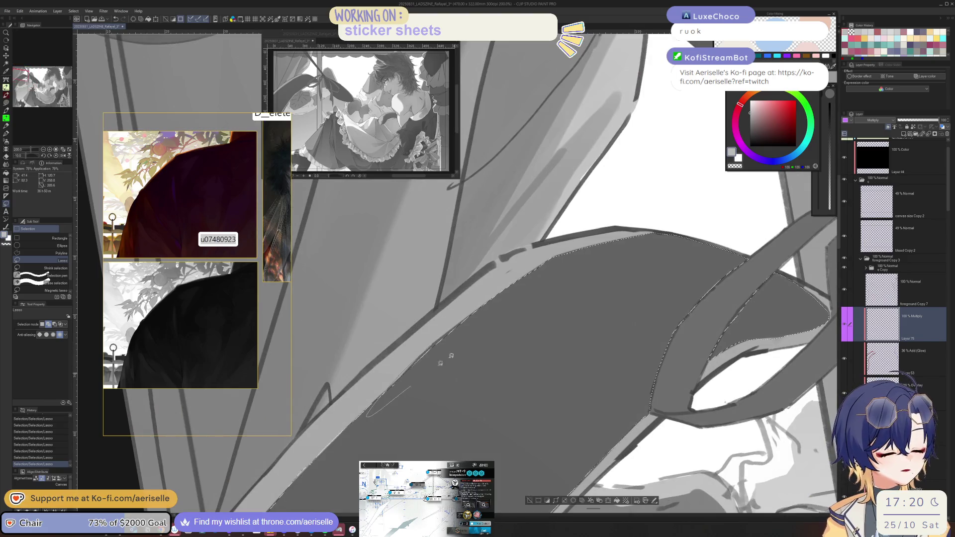
{"action": "key", "text": "ctrl+minus"}
{"action": "key", "text": "ctrl+minus"}
{"action": "key", "text": "ctrl+minus"}
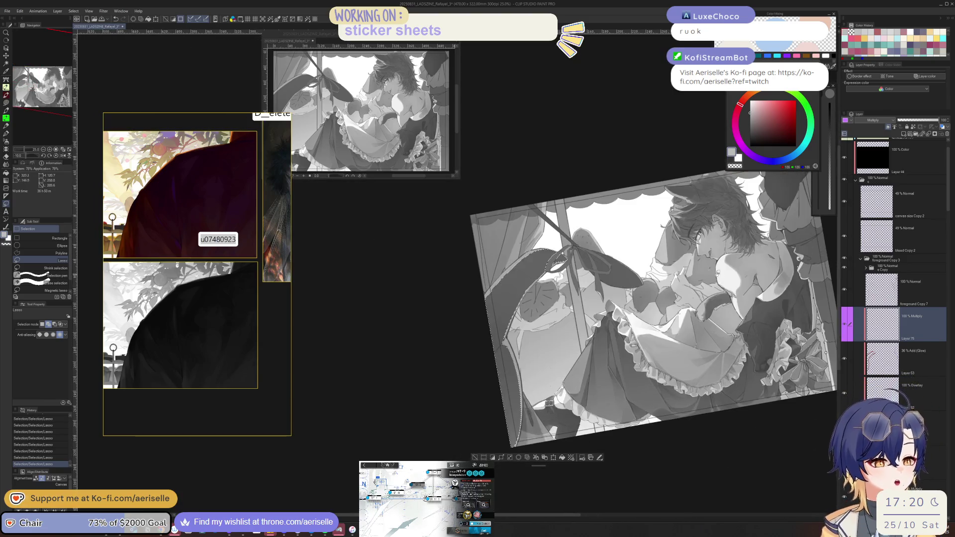
Drag a gradient across the selection to deepen its shadow, then reset rotation and recentre the page.
{"action": "key", "text": "asciicircum"}
{"action": "key", "text": "g"}
{"action": "left_click_drag", "start_coordinate": [487, 362], "coordinate": [410, 455]}
{"action": "key", "text": "minus"}
{"action": "mouse_move", "coordinate": [746, 393]}
{"action": "left_mouse_down"}
{"action": "mouse_move", "coordinate": [522, 396]}
{"action": "mouse_move", "coordinate": [517, 380]}
{"action": "mouse_move", "coordinate": [539, 365]}
{"action": "mouse_move", "coordinate": [756, 347]}
{"action": "left_mouse_up"}
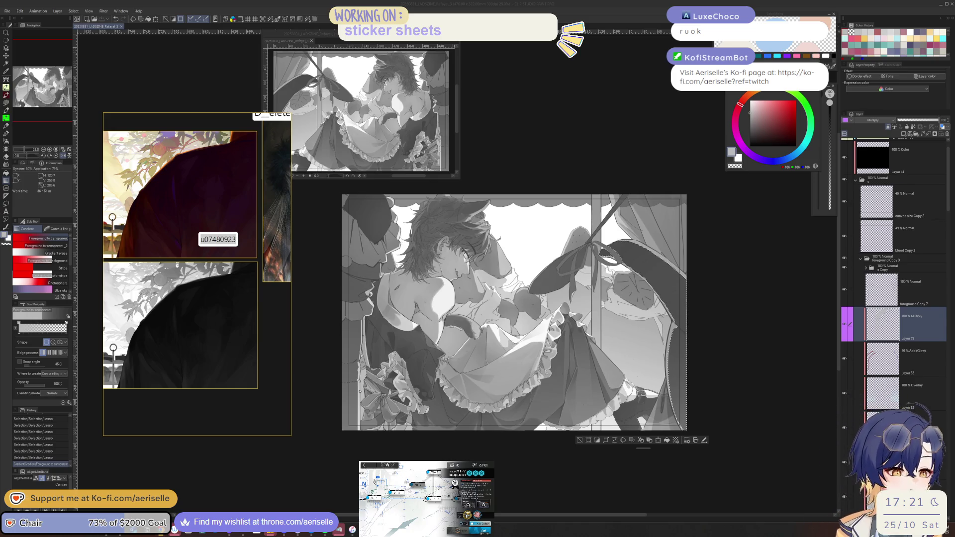
Deselect, add a new raster layer, reorder it, clip it to the layer below and set Multiply.
{"action": "left_click", "coordinate": [581, 447]}
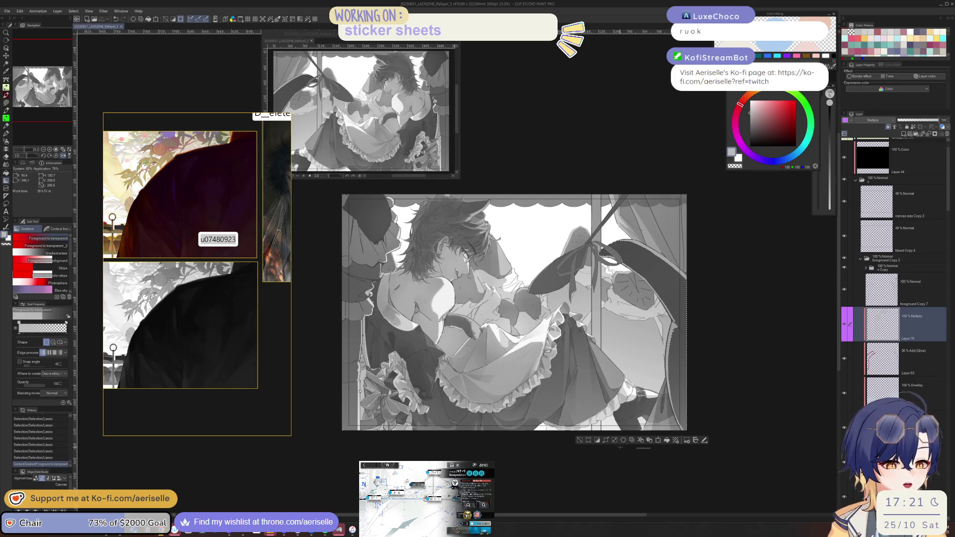
{"action": "key", "text": "ctrl+d"}
{"action": "key", "text": "h"}
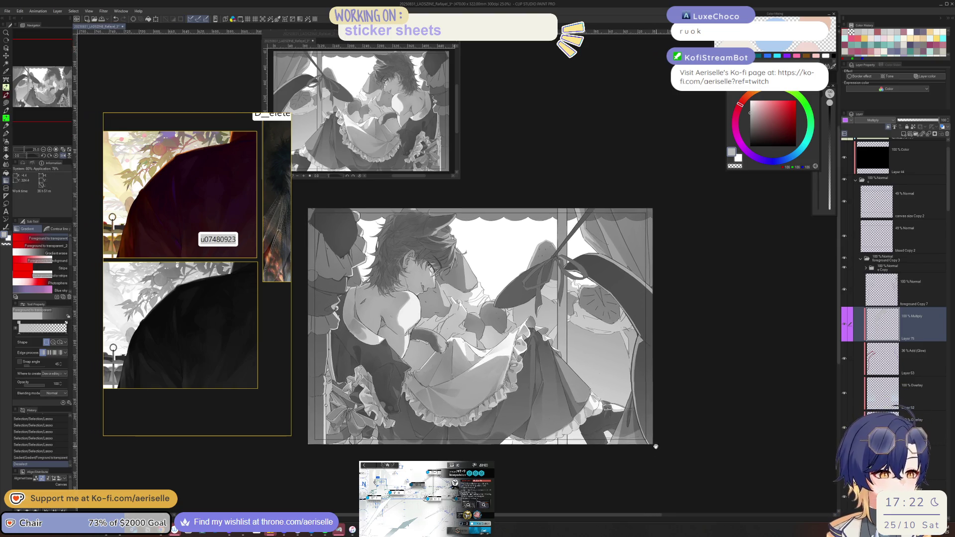
{"action": "scroll", "coordinate": [640, 384], "scroll_direction": "down", "scroll_amount": 3}
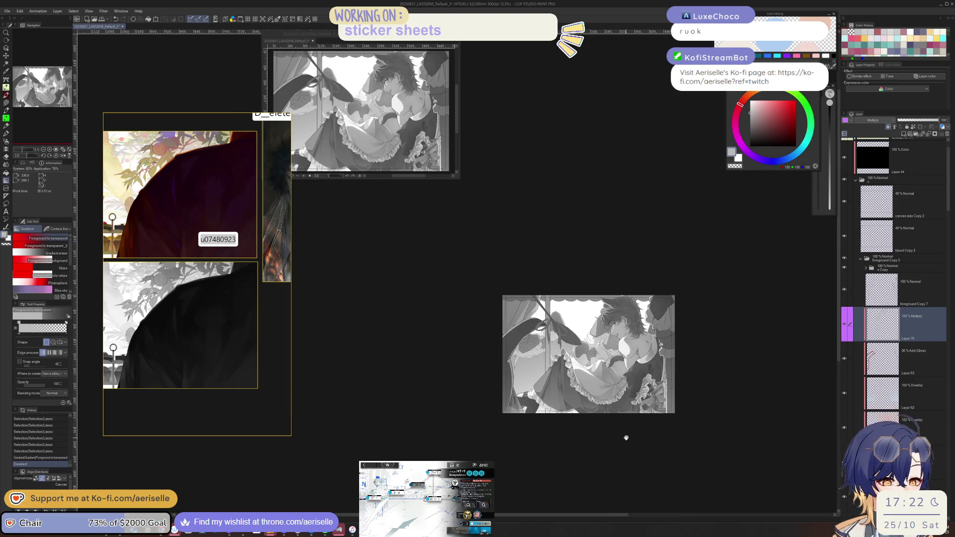
{"action": "left_click", "coordinate": [904, 134]}
{"action": "left_click_drag", "start_coordinate": [895, 361], "coordinate": [895, 377]}
{"action": "left_click", "coordinate": [888, 128]}
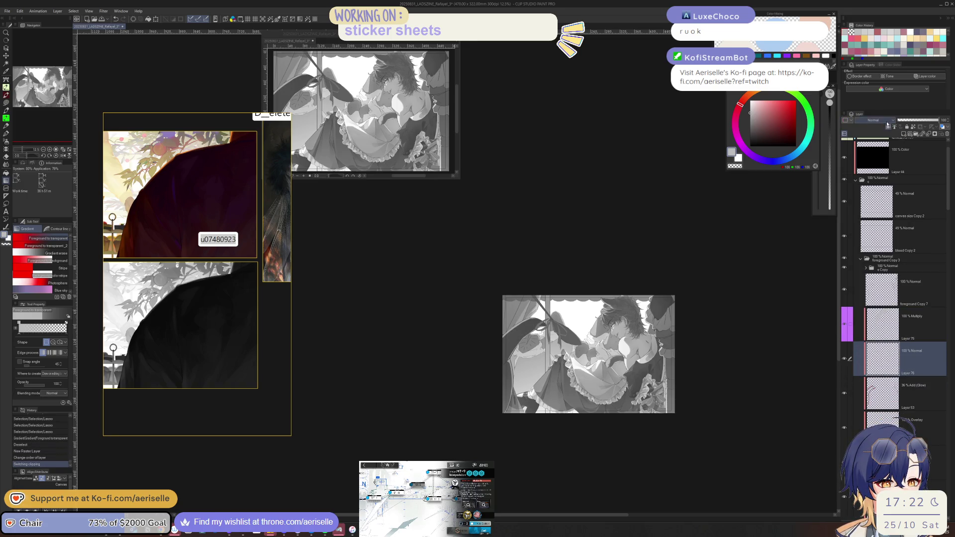
{"action": "left_click", "coordinate": [884, 121]}
{"action": "left_click", "coordinate": [878, 138]}
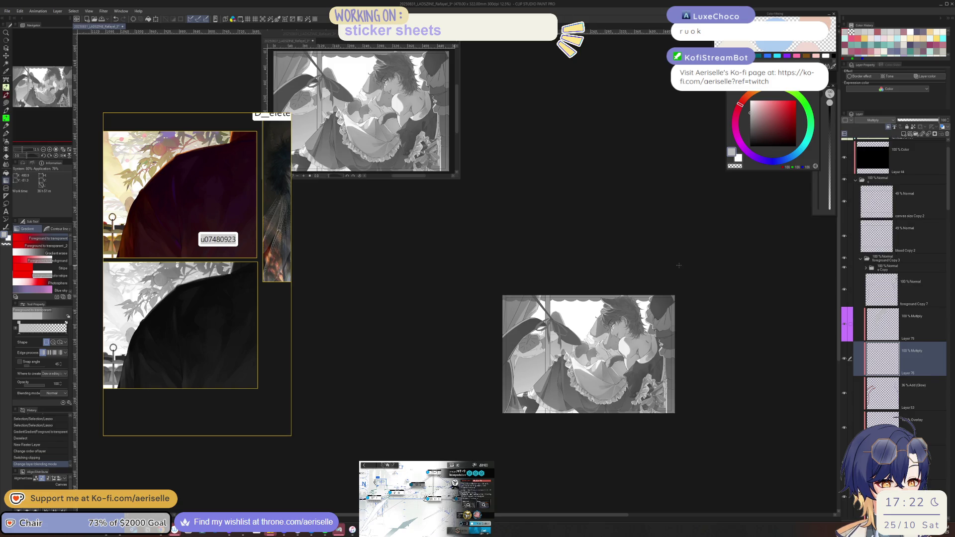
Lasso a large area, fill it with light grey, and clear the selection.
{"action": "key", "text": "m"}
{"action": "mouse_move", "coordinate": [535, 284]}
{"action": "left_mouse_down"}
{"action": "mouse_move", "coordinate": [677, 348]}
{"action": "mouse_move", "coordinate": [676, 327]}
{"action": "left_mouse_up"}
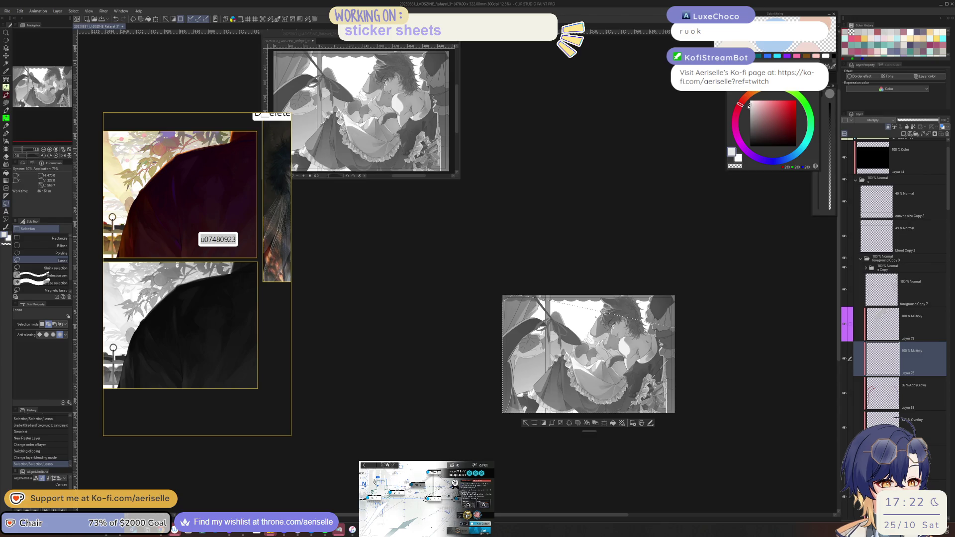
{"action": "mouse_move", "coordinate": [673, 273]}
{"action": "left_mouse_down"}
{"action": "mouse_move", "coordinate": [632, 427]}
{"action": "mouse_move", "coordinate": [614, 420]}
{"action": "left_mouse_up"}
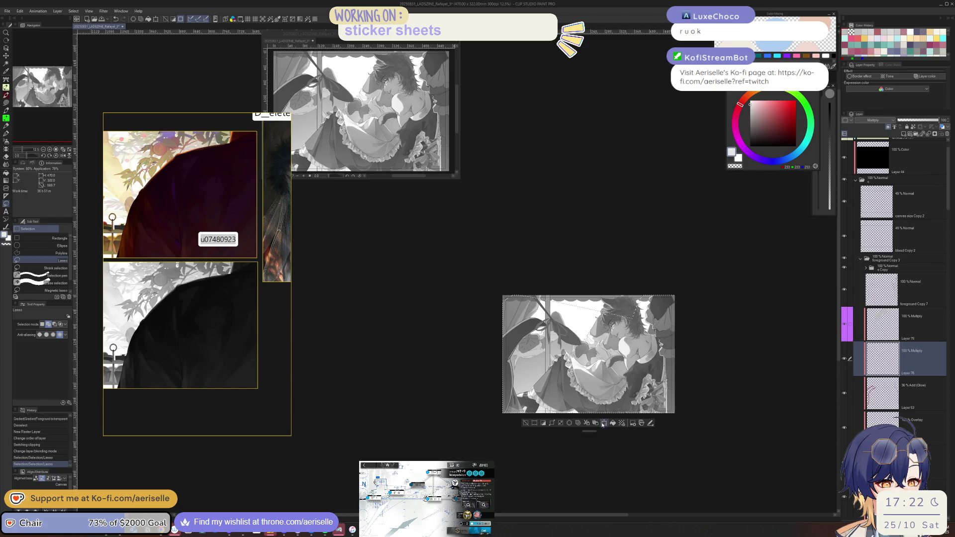
{"action": "left_click", "coordinate": [595, 422]}
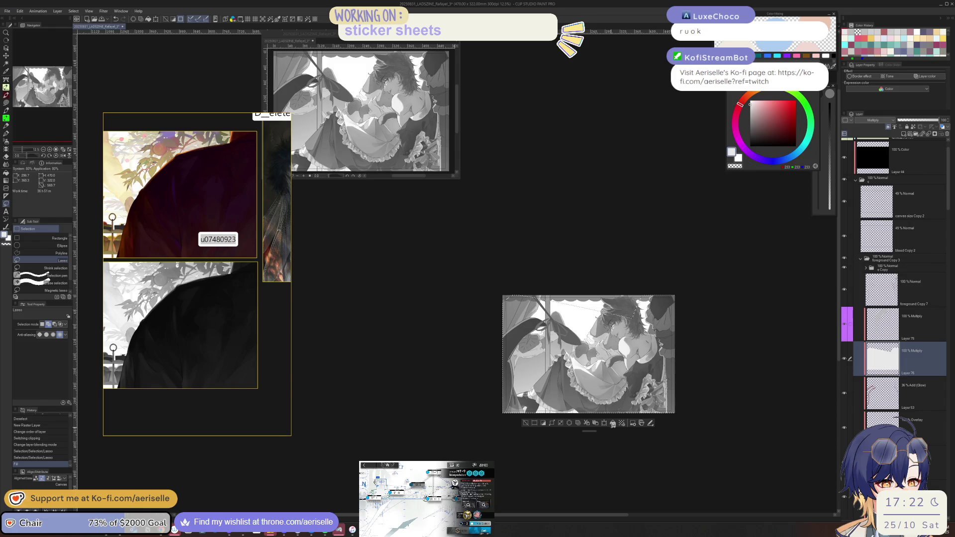
{"action": "left_click", "coordinate": [526, 423]}
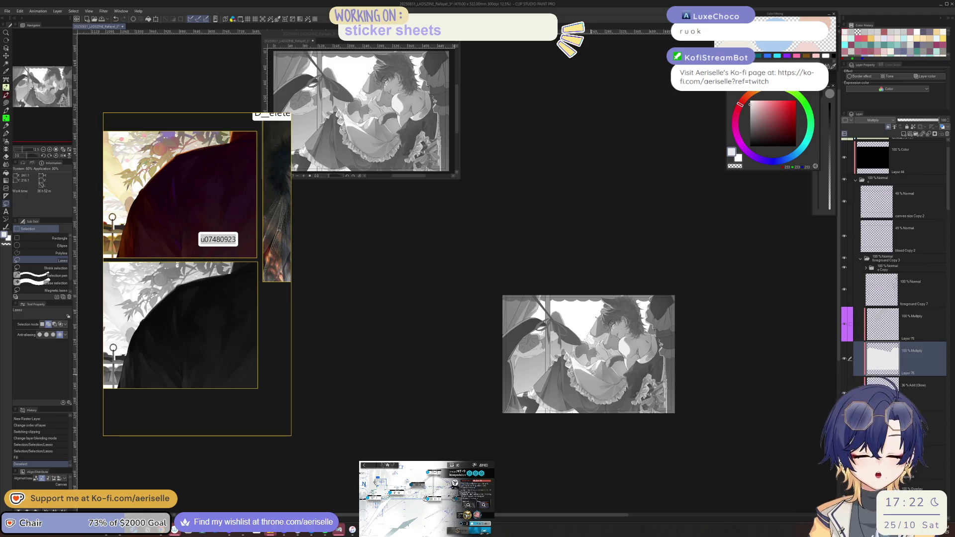
{"action": "scroll", "coordinate": [515, 328], "scroll_direction": "up", "scroll_amount": 4}
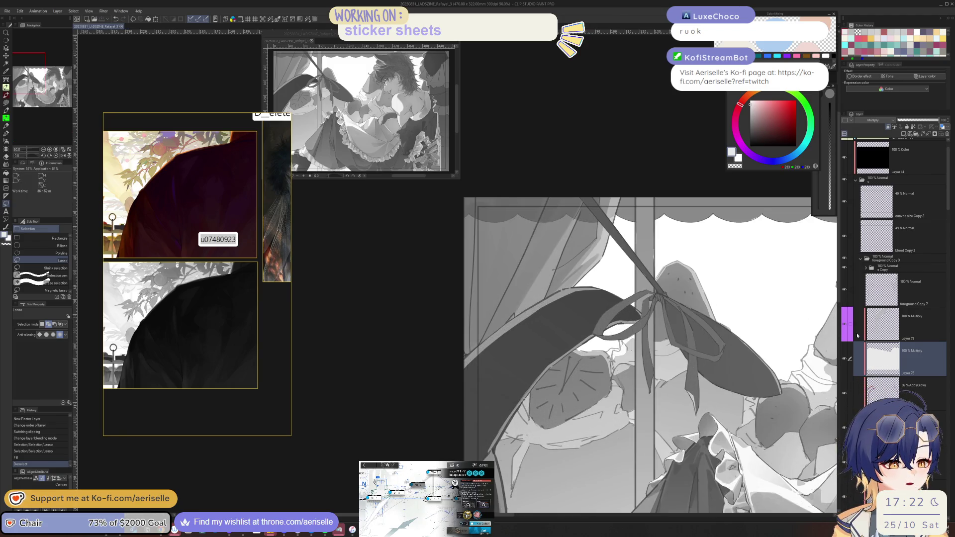
Compare the shading layers by toggling visibility, then lock transparent pixels on the Linear burn layer.
{"action": "left_click", "coordinate": [844, 329]}
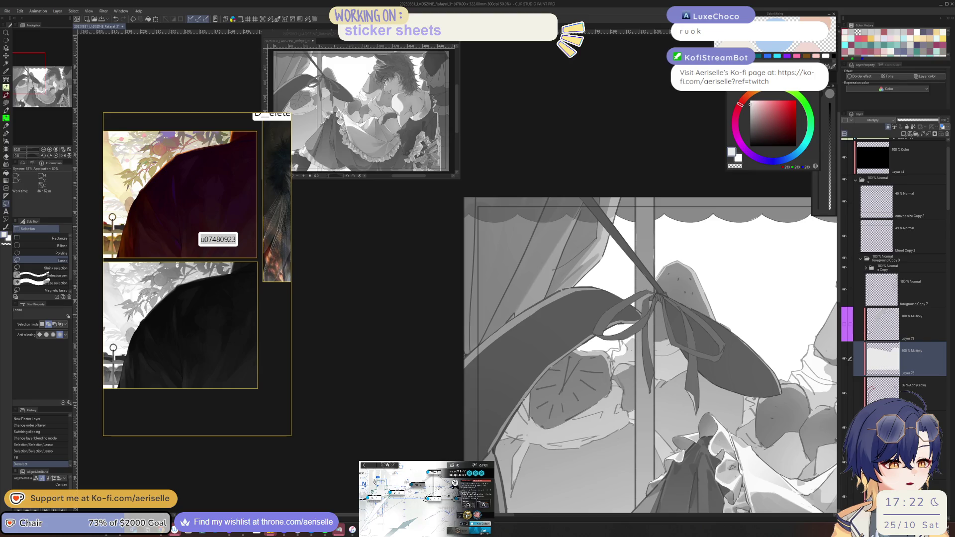
{"action": "left_click", "coordinate": [845, 359]}
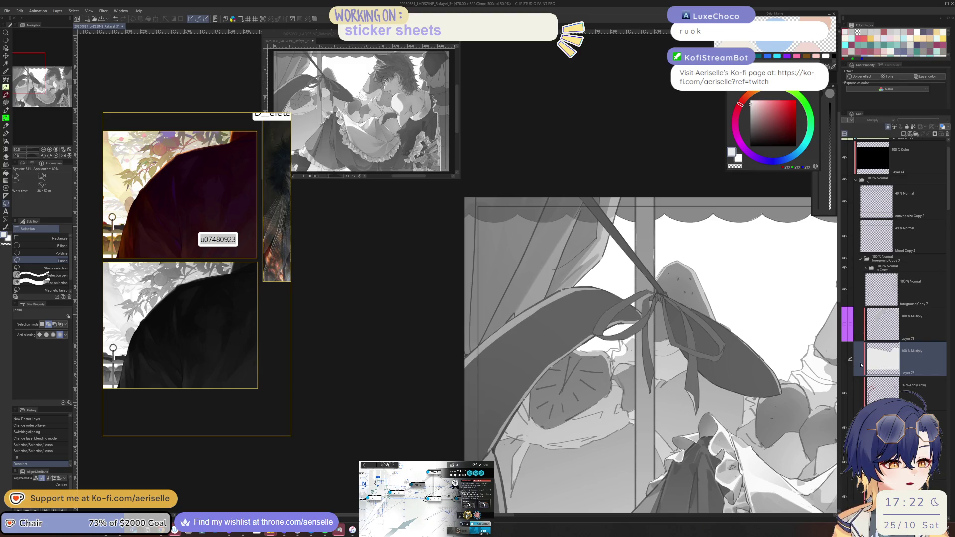
{"action": "scroll", "coordinate": [942, 244], "scroll_direction": "down", "scroll_amount": 5}
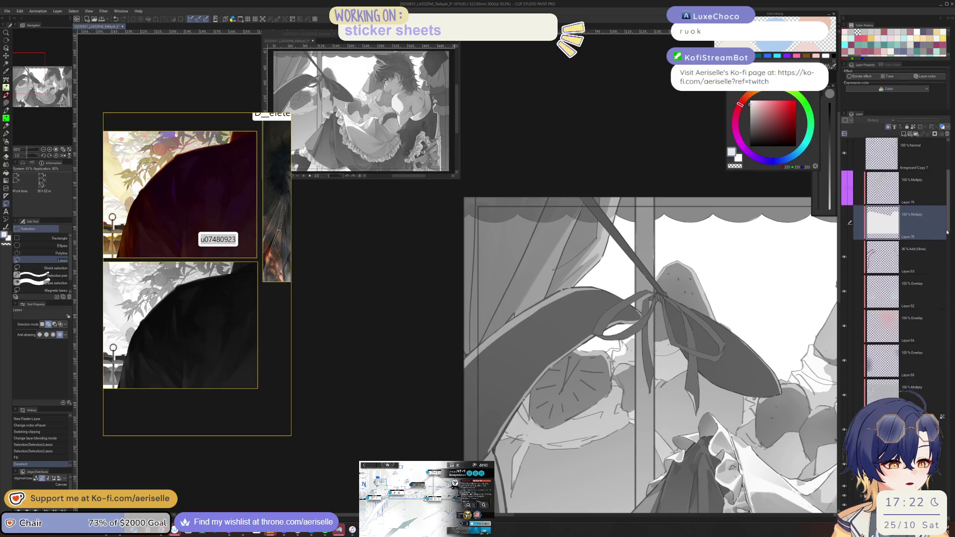
{"action": "left_click", "coordinate": [887, 358]}
{"action": "left_click", "coordinate": [844, 346]}
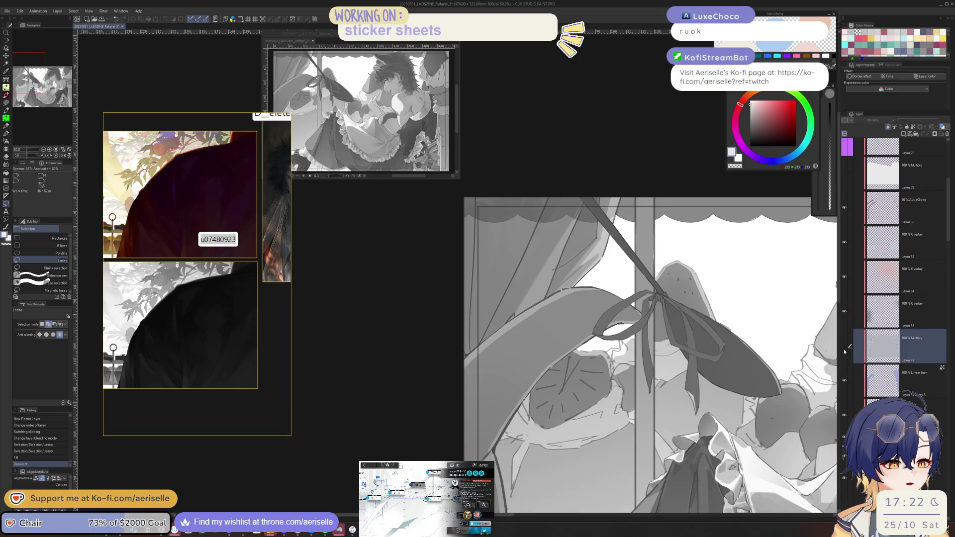
{"action": "left_click", "coordinate": [845, 347]}
{"action": "left_click", "coordinate": [845, 348]}
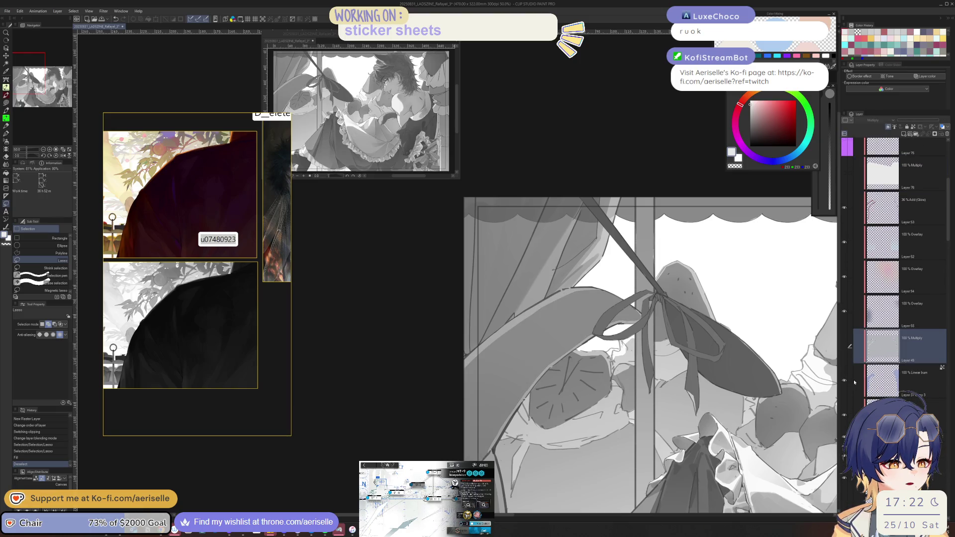
{"action": "left_click", "coordinate": [881, 381]}
{"action": "left_click", "coordinate": [916, 128]}
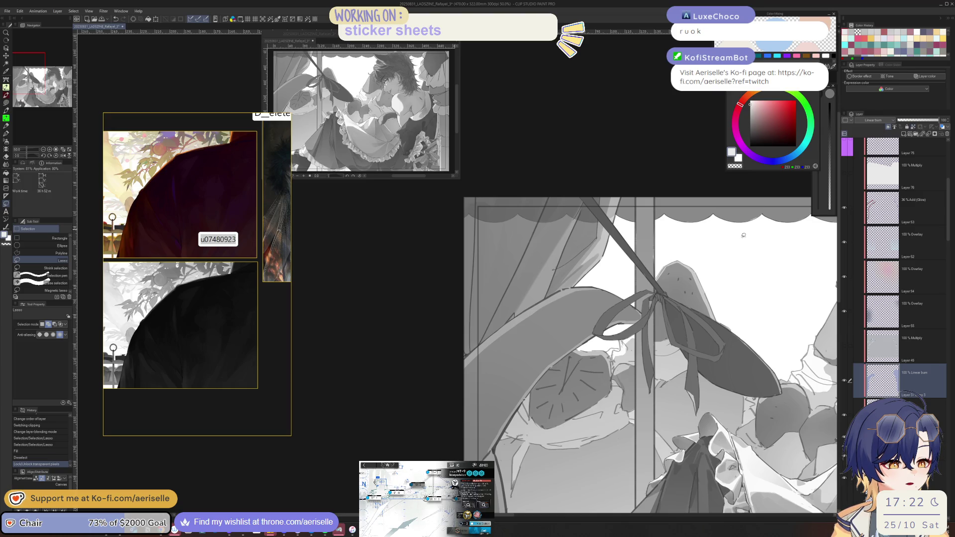
Shade the leaf in blue-grey with a Poi Pen stroke and lasso fill, comparing layer visibility.
{"action": "left_click", "coordinate": [564, 306], "text": "alt"}
{"action": "scroll", "coordinate": [564, 306], "scroll_direction": "up", "scroll_amount": 3}
{"action": "key", "text": "p"}
{"action": "mouse_move", "coordinate": [586, 288]}
{"action": "left_mouse_down"}
{"action": "mouse_move", "coordinate": [555, 299]}
{"action": "mouse_move", "coordinate": [537, 331]}
{"action": "left_mouse_up"}
{"action": "key", "text": "u"}
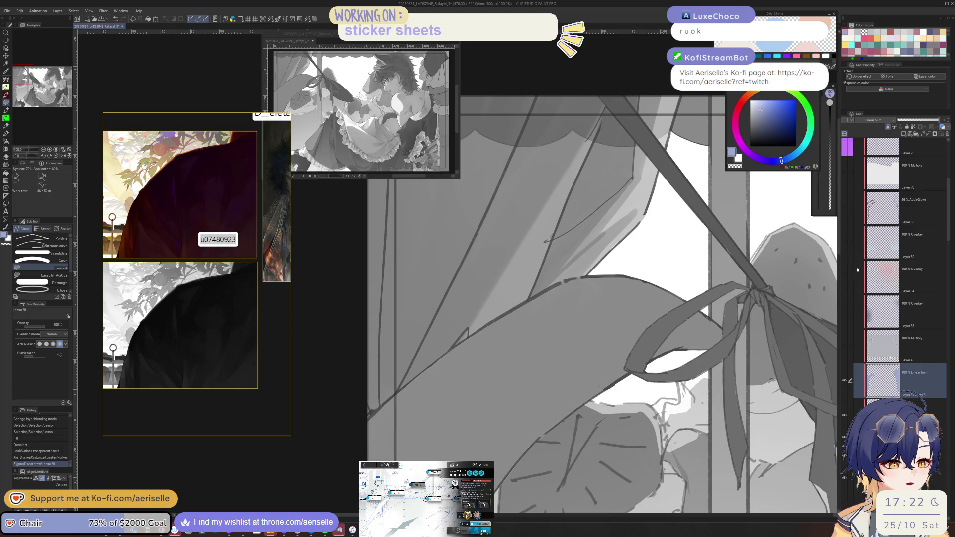
{"action": "left_click", "coordinate": [844, 381]}
{"action": "left_click", "coordinate": [845, 382]}
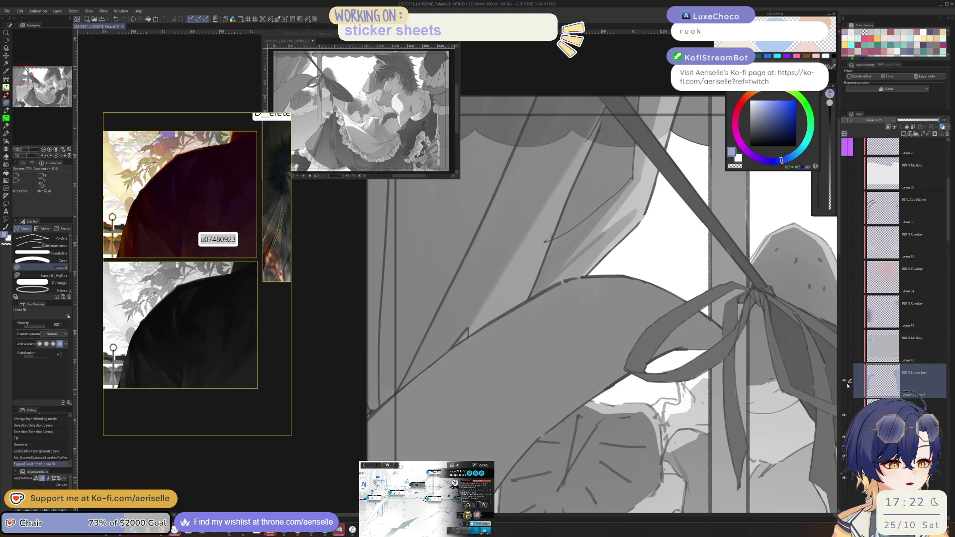
{"action": "left_click", "coordinate": [844, 346]}
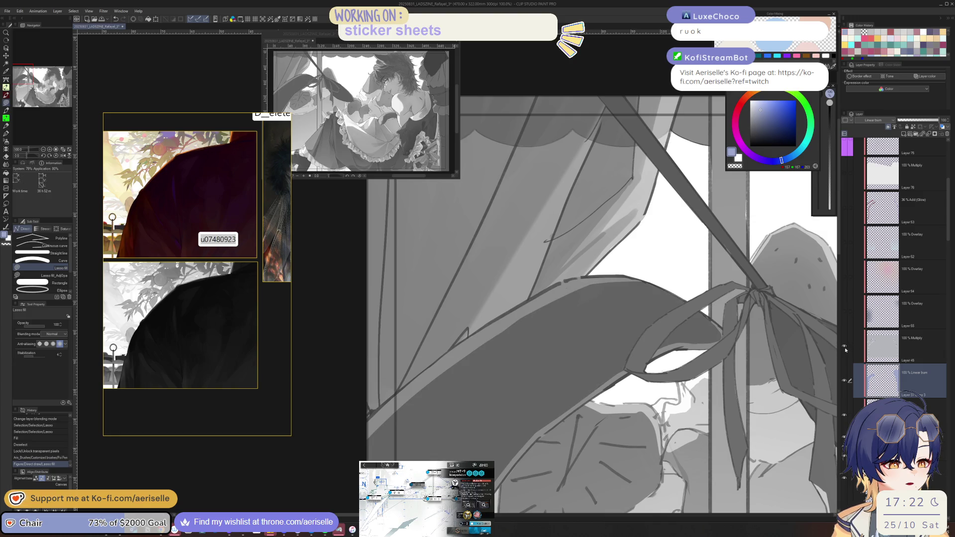
Select Layer 45 and try a dark grey pen stroke on the leaf, then undo it.
{"action": "left_click", "coordinate": [889, 352]}
{"action": "left_click", "coordinate": [622, 323], "text": "alt"}
{"action": "key", "text": "p"}
{"action": "left_click_drag", "start_coordinate": [498, 329], "coordinate": [580, 286]}
{"action": "key", "text": "ctrl+z"}
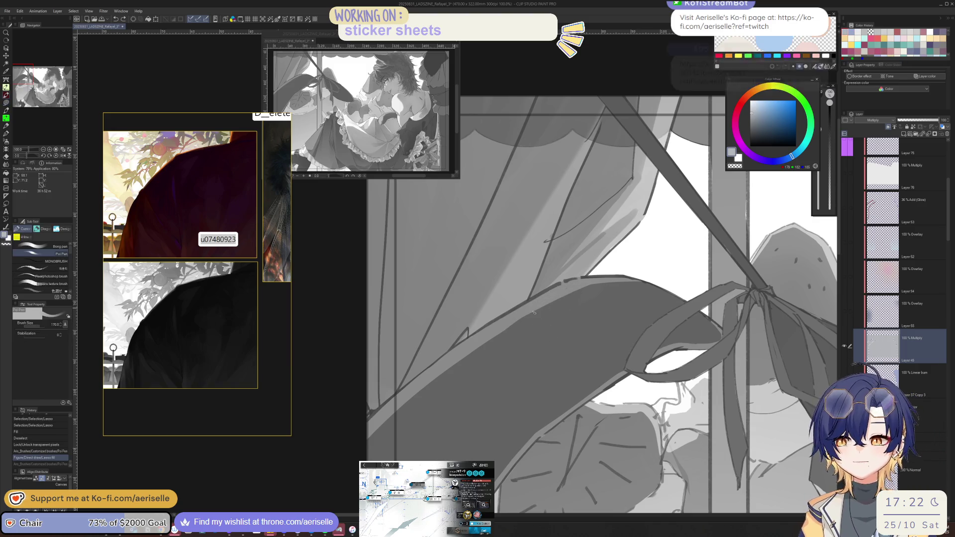
Reduce the brush to 80 and paint grey Poi Pen strokes across the large leaf on Layer 45.
{"action": "key", "text": "bracketleft"}
{"action": "key", "text": "bracketleft"}
{"action": "key", "text": "bracketleft"}
{"action": "mouse_move", "coordinate": [523, 321]}
{"action": "left_mouse_down"}
{"action": "mouse_move", "coordinate": [580, 288]}
{"action": "mouse_move", "coordinate": [628, 282]}
{"action": "left_mouse_up"}
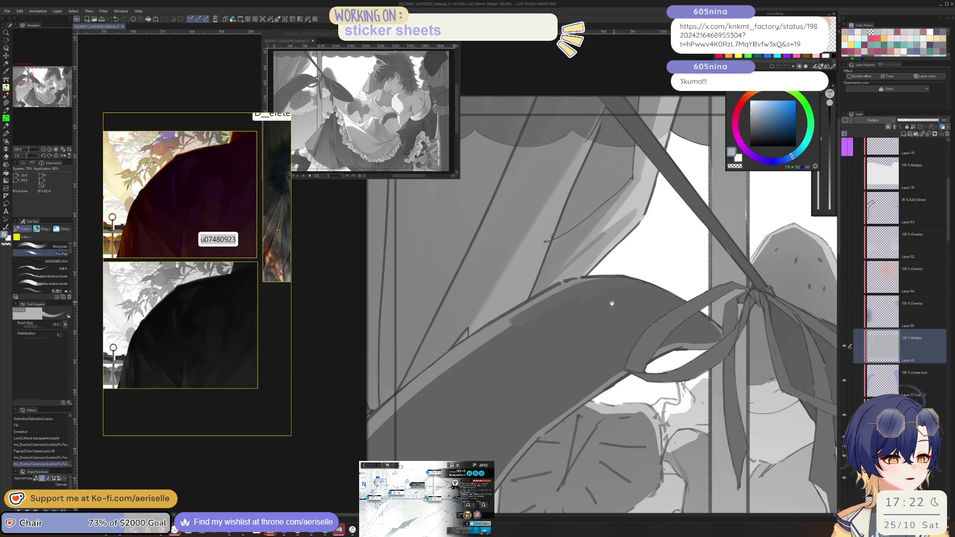
{"action": "mouse_move", "coordinate": [557, 324]}
{"action": "left_mouse_down"}
{"action": "mouse_move", "coordinate": [460, 373]}
{"action": "mouse_move", "coordinate": [380, 437]}
{"action": "left_mouse_up"}
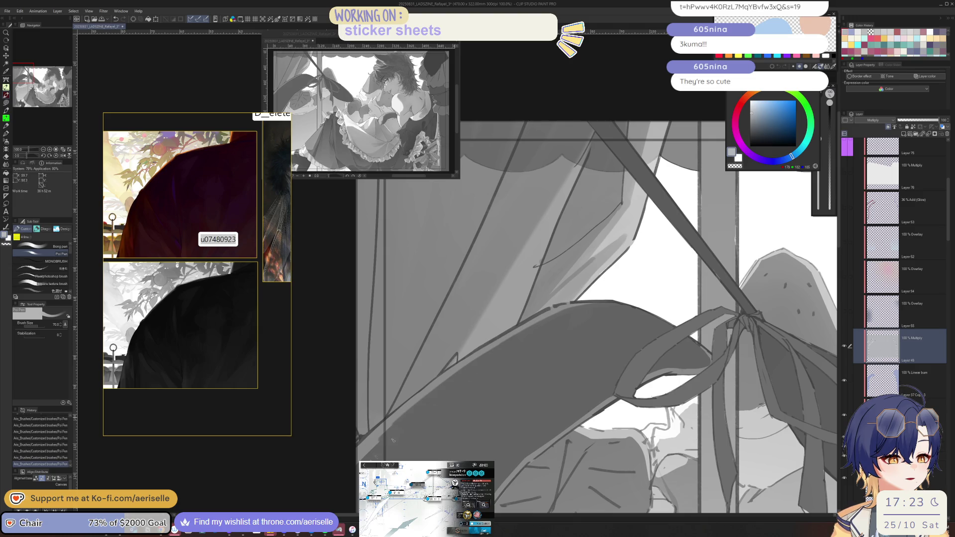
{"action": "left_click_drag", "start_coordinate": [569, 430], "coordinate": [583, 333]}
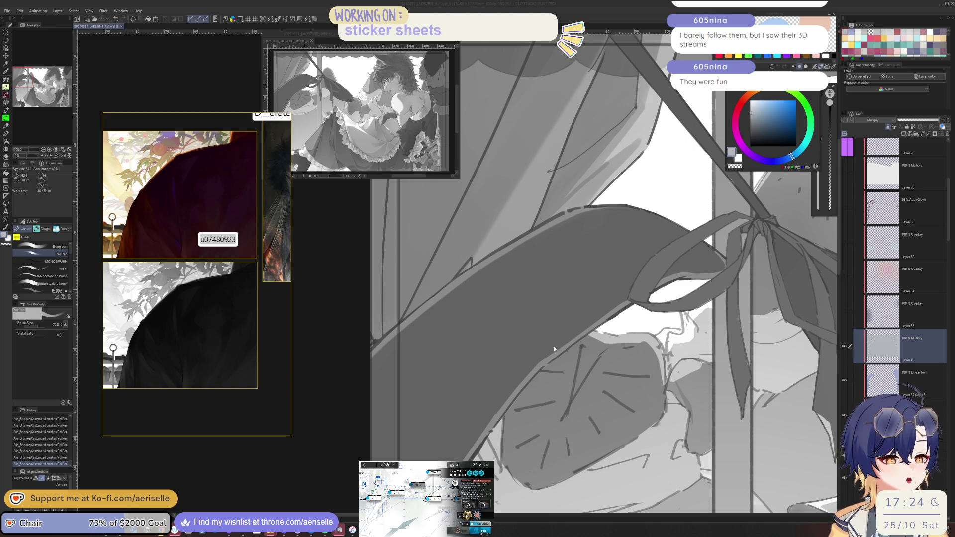
Rework a shading stroke with a smaller brush while rotating the canvas to about 25 degrees.
{"action": "scroll", "coordinate": [553, 345], "scroll_direction": "down", "scroll_amount": 2}
{"action": "key", "text": "ctrl+z"}
{"action": "key", "text": "bracketleft"}
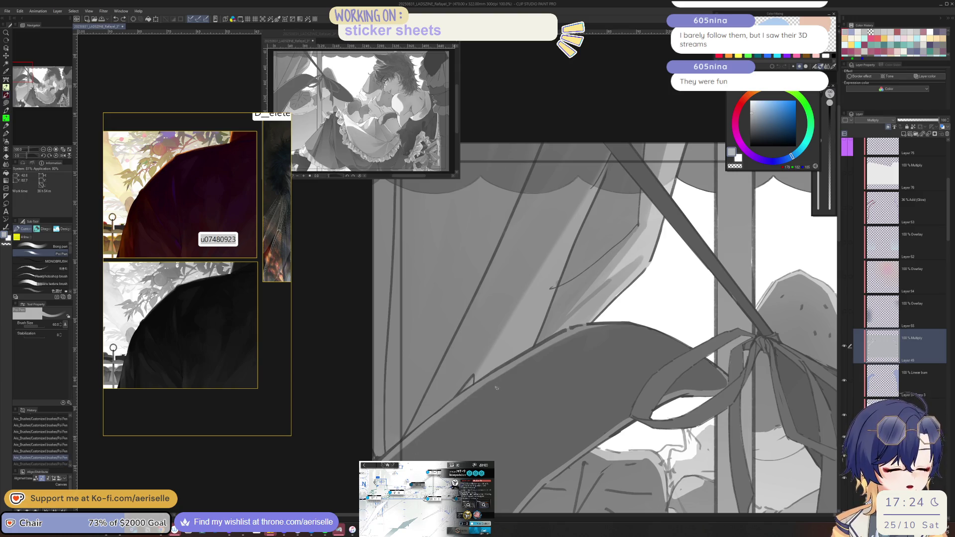
{"action": "left_click_drag", "start_coordinate": [470, 395], "coordinate": [389, 460]}
{"action": "key", "text": "ctrl+z"}
{"action": "key", "text": "ctrl+y"}
{"action": "scroll", "coordinate": [550, 375], "scroll_direction": "down", "scroll_amount": 3}
{"action": "key", "text": "asciicircum"}
{"action": "key", "text": "asciicircum"}
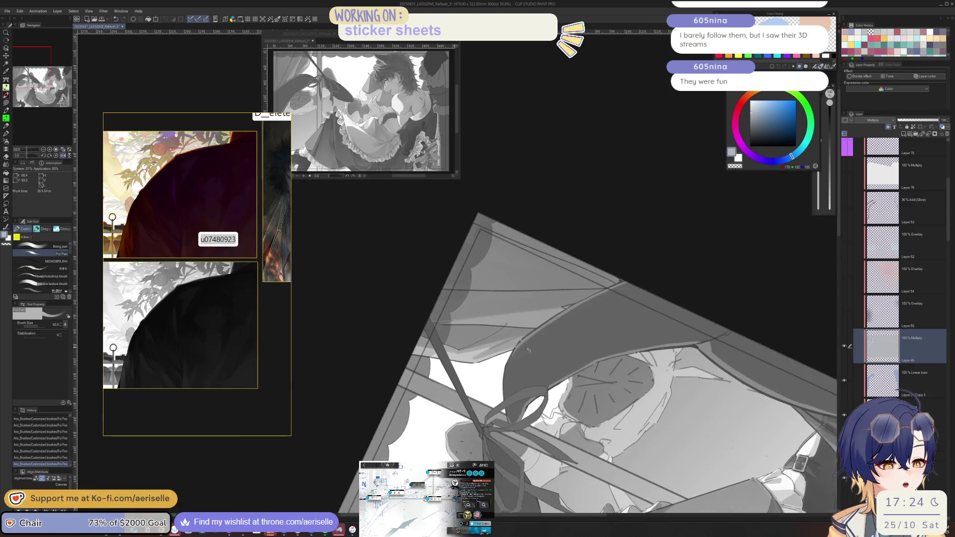
{"action": "scroll", "coordinate": [529, 348], "scroll_direction": "up", "scroll_amount": 3}
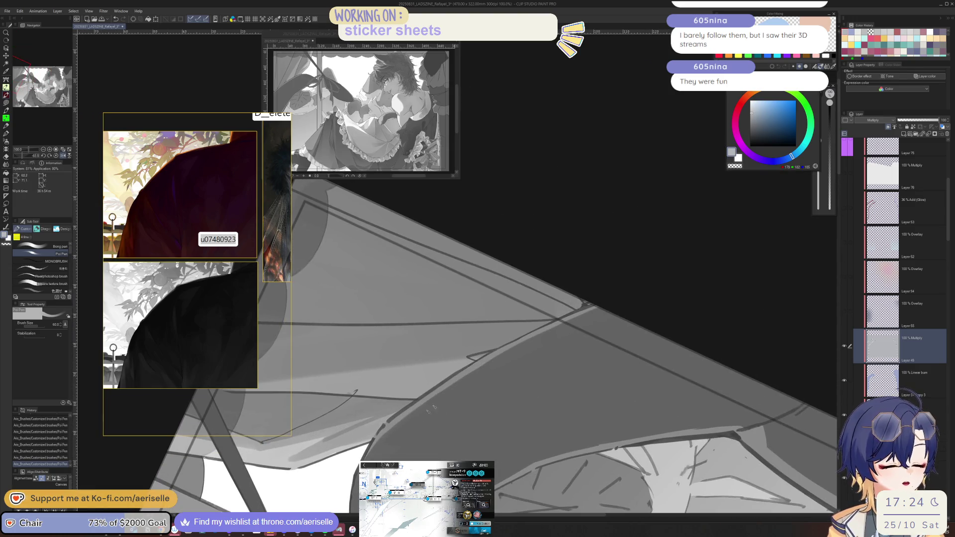
{"action": "scroll", "coordinate": [517, 398], "scroll_direction": "down", "scroll_amount": 3}
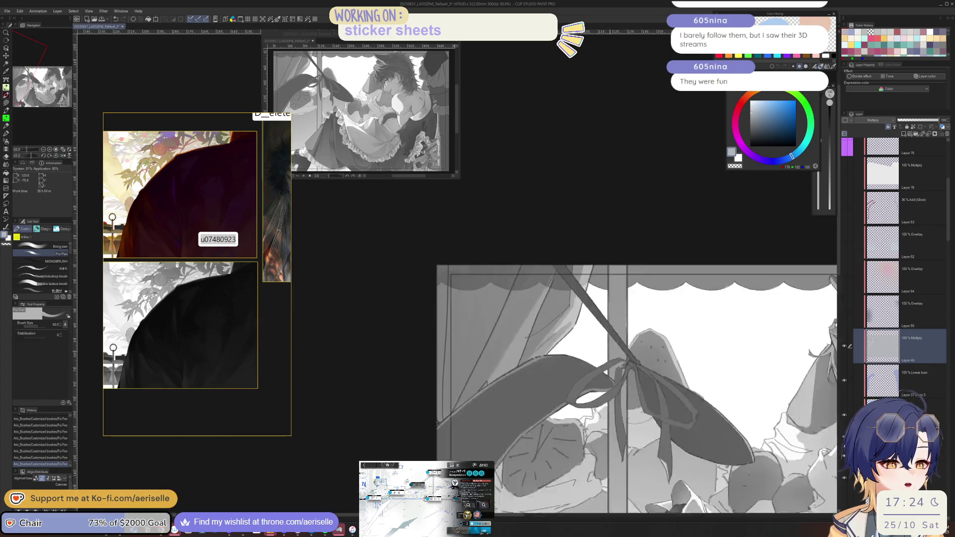
{"action": "key", "text": "minus"}
{"action": "scroll", "coordinate": [485, 348], "scroll_direction": "up", "scroll_amount": 1}
{"action": "key", "text": "minus"}
{"action": "key", "text": "minus"}
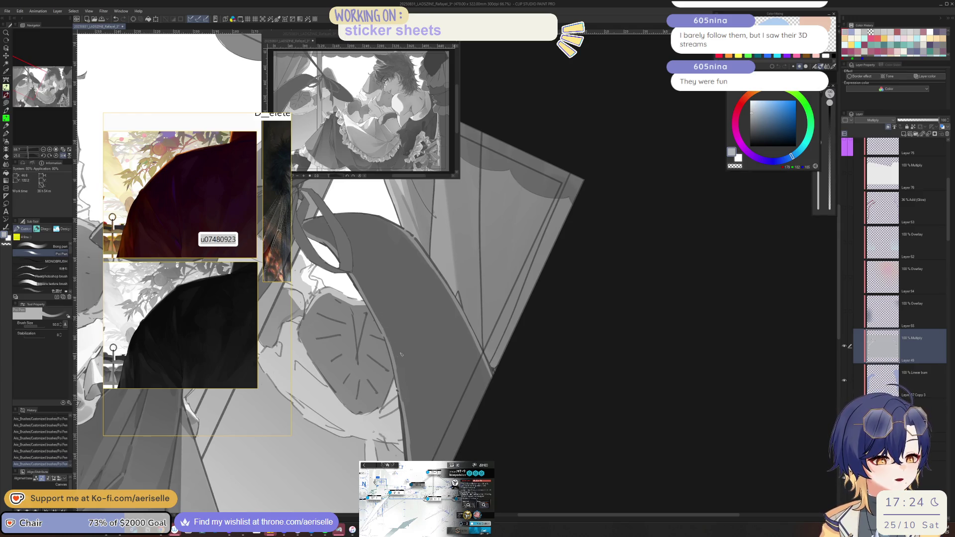
Reduce the brush to 40, redraw a short stroke, and add small hatch marks on the ribbed leaf.
{"action": "key", "text": "ctrl+z"}
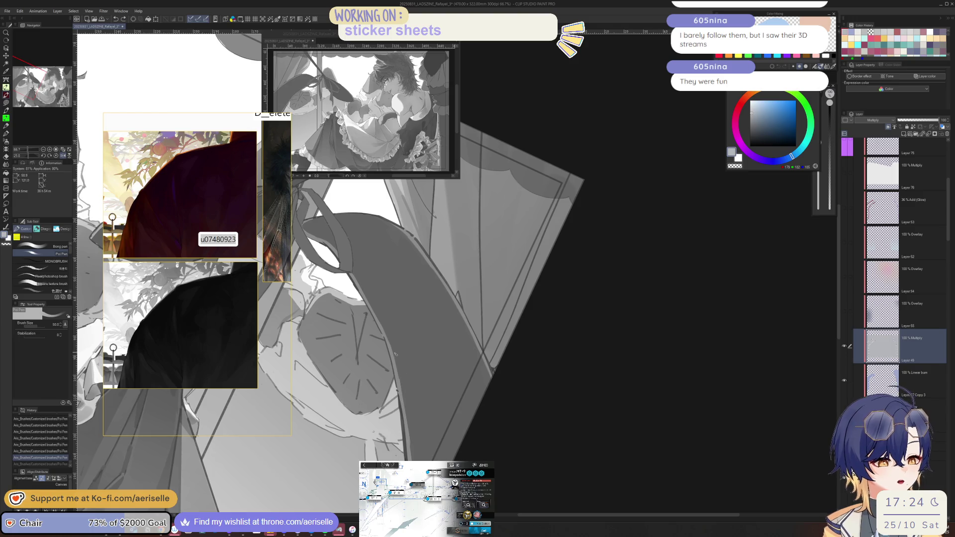
{"action": "key", "text": "bracketleft"}
{"action": "left_click_drag", "start_coordinate": [399, 371], "coordinate": [402, 399]}
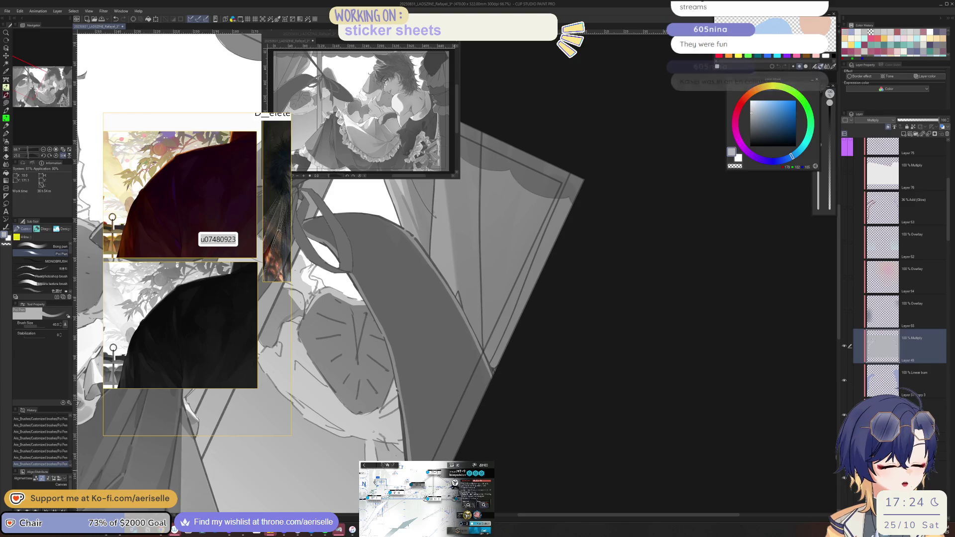
{"action": "key", "text": "h"}
{"action": "left_click_drag", "start_coordinate": [608, 410], "coordinate": [458, 317]}
{"action": "scroll", "coordinate": [463, 315], "scroll_direction": "up", "scroll_amount": 2}
{"action": "key", "text": "ctrl+z"}
{"action": "mouse_move", "coordinate": [513, 287]}
{"action": "left_mouse_down"}
{"action": "mouse_move", "coordinate": [497, 298]}
{"action": "mouse_move", "coordinate": [529, 273]}
{"action": "mouse_move", "coordinate": [448, 323]}
{"action": "left_mouse_up"}
{"action": "scroll", "coordinate": [408, 346], "scroll_direction": "up", "scroll_amount": 2}
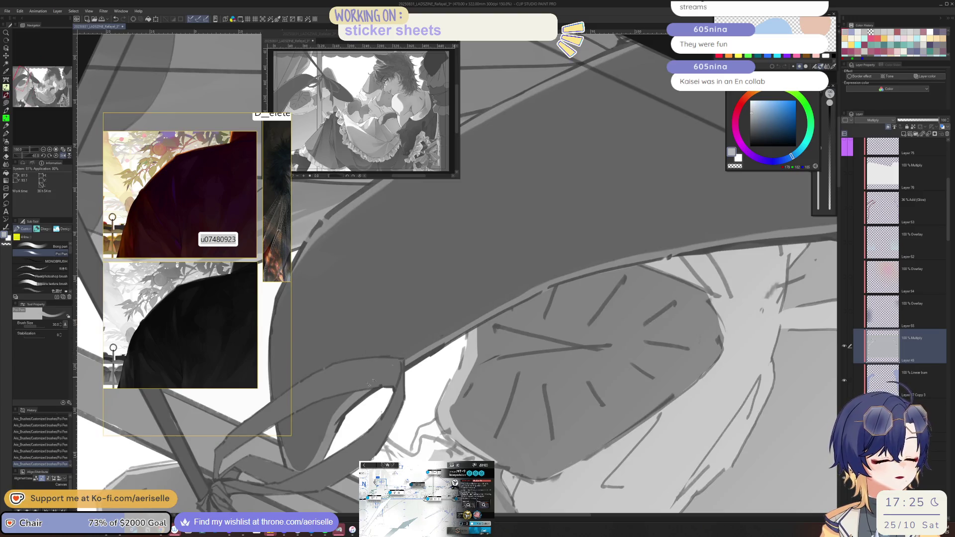
{"action": "left_click_drag", "start_coordinate": [332, 417], "coordinate": [321, 450]}
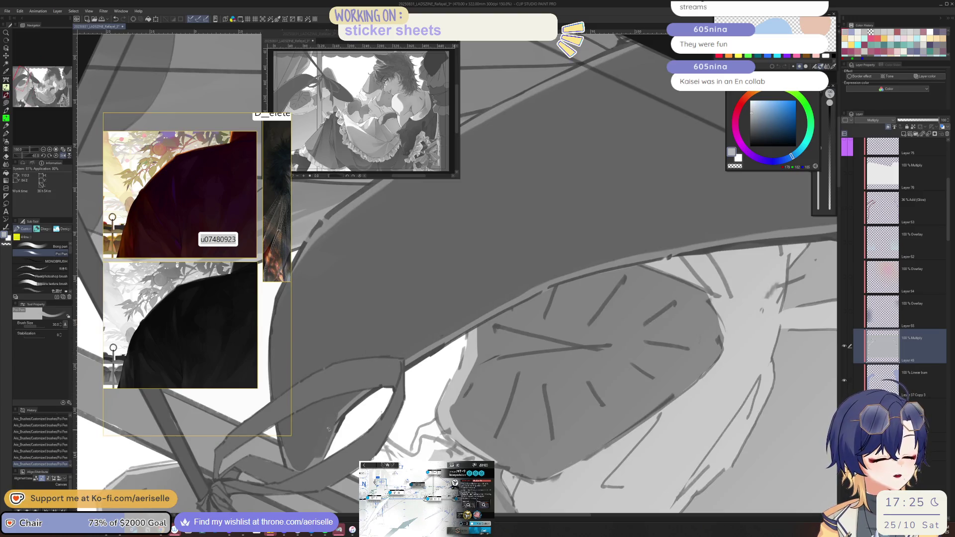
{"action": "left_click_drag", "start_coordinate": [330, 414], "coordinate": [318, 455]}
{"action": "scroll", "coordinate": [323, 434], "scroll_direction": "down", "scroll_amount": 1}
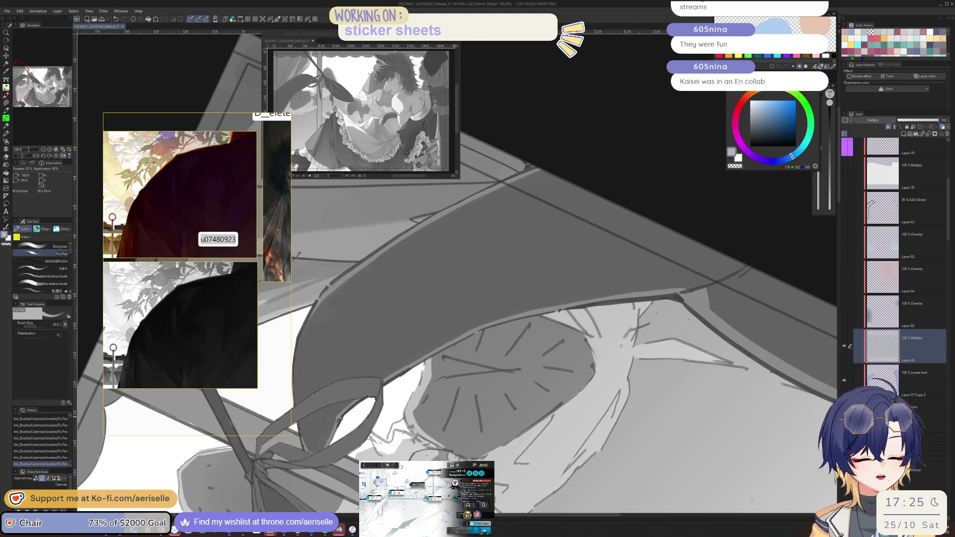
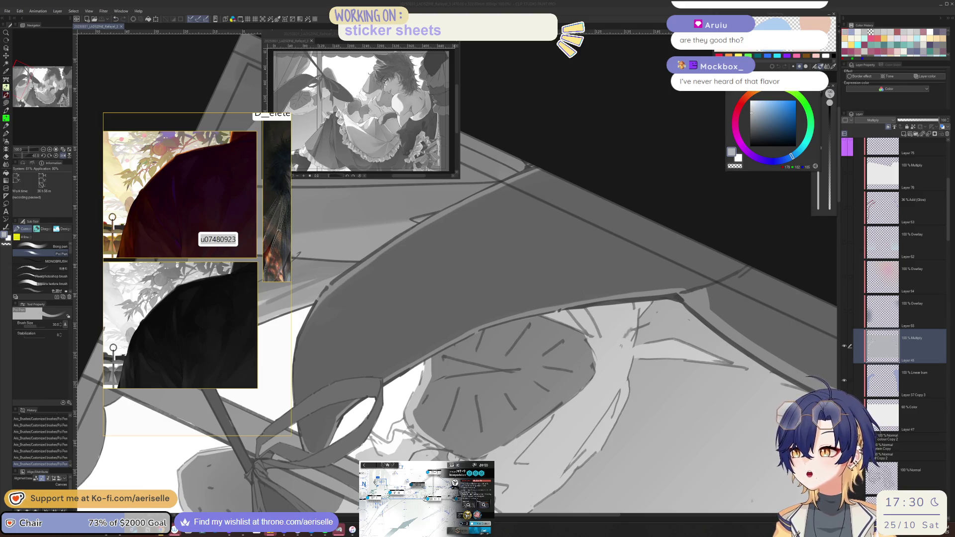
Bring the Miss Vickie's chips article back up in Chrome and scroll through it.
{"action": "key", "text": "alt+Tab"}
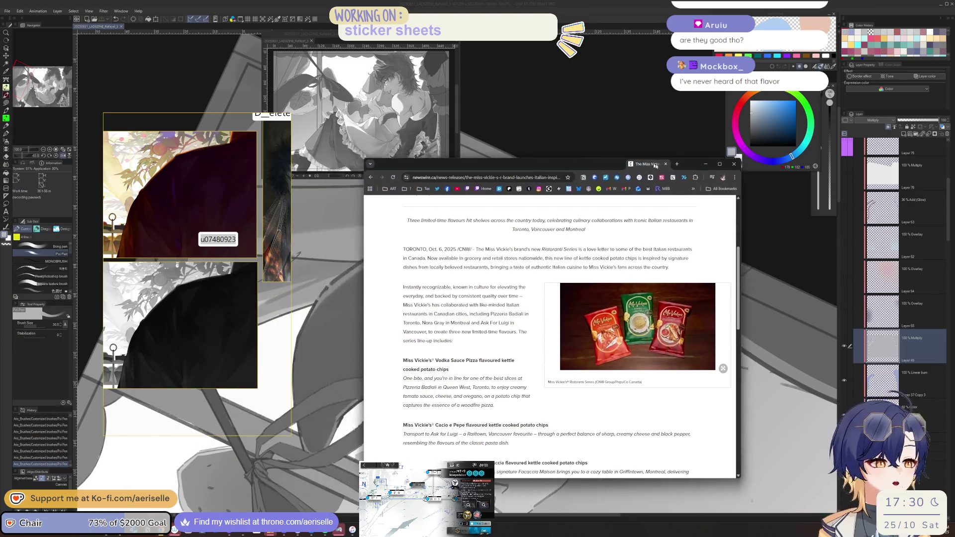
{"action": "left_click_drag", "start_coordinate": [455, 362], "coordinate": [488, 369]}
{"action": "scroll", "coordinate": [477, 371], "scroll_direction": "down", "scroll_amount": 1}
{"action": "left_click", "coordinate": [474, 373]}
{"action": "scroll", "coordinate": [462, 370], "scroll_direction": "down", "scroll_amount": 1}
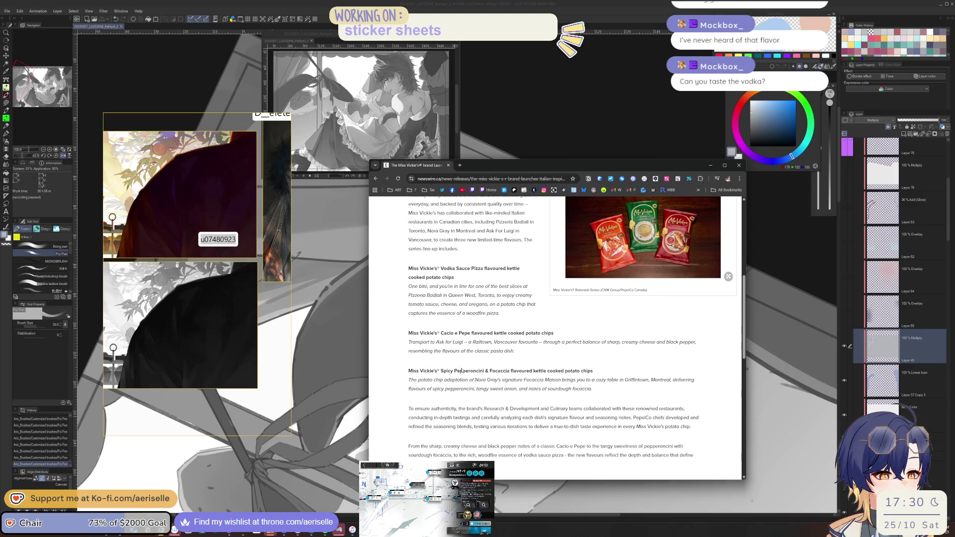
{"action": "scroll", "coordinate": [462, 369], "scroll_direction": "up", "scroll_amount": 1}
View the enlarged chips photo, read the Spicy Pepperoncini & Focaccia section, then close Chrome.
{"action": "left_click", "coordinate": [696, 260]}
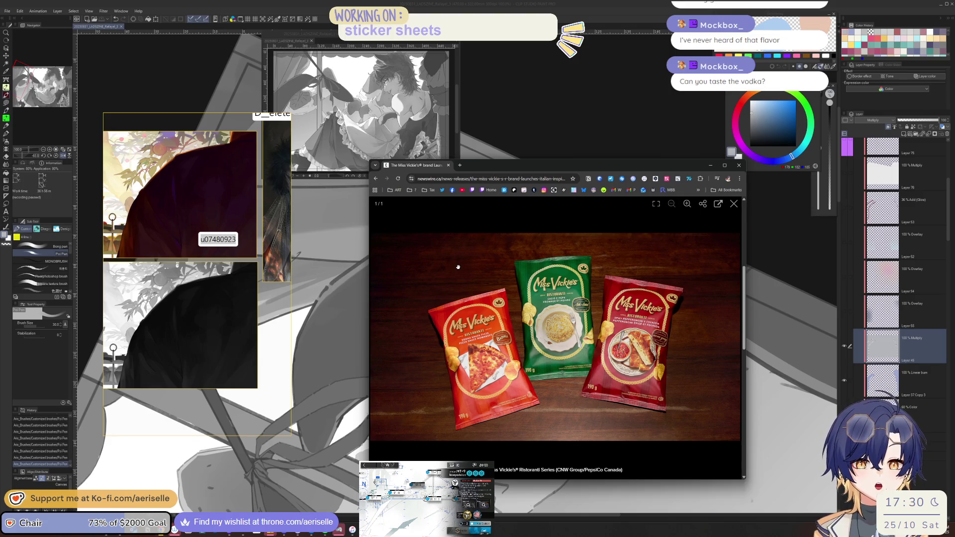
{"action": "left_click", "coordinate": [734, 203]}
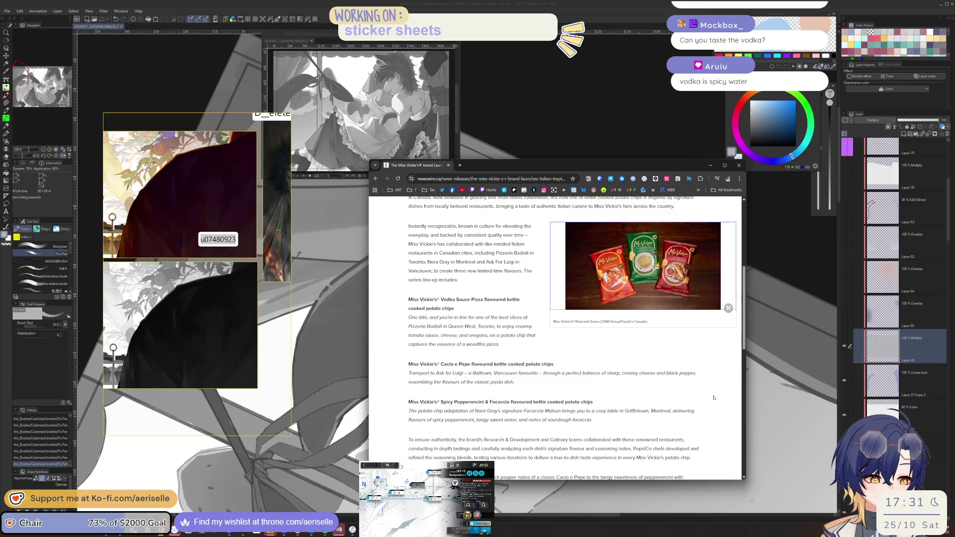
{"action": "mouse_move", "coordinate": [409, 298]}
{"action": "left_mouse_down"}
{"action": "mouse_move", "coordinate": [530, 330]}
{"action": "mouse_move", "coordinate": [552, 398]}
{"action": "left_mouse_up"}
{"action": "left_click", "coordinate": [407, 402]}
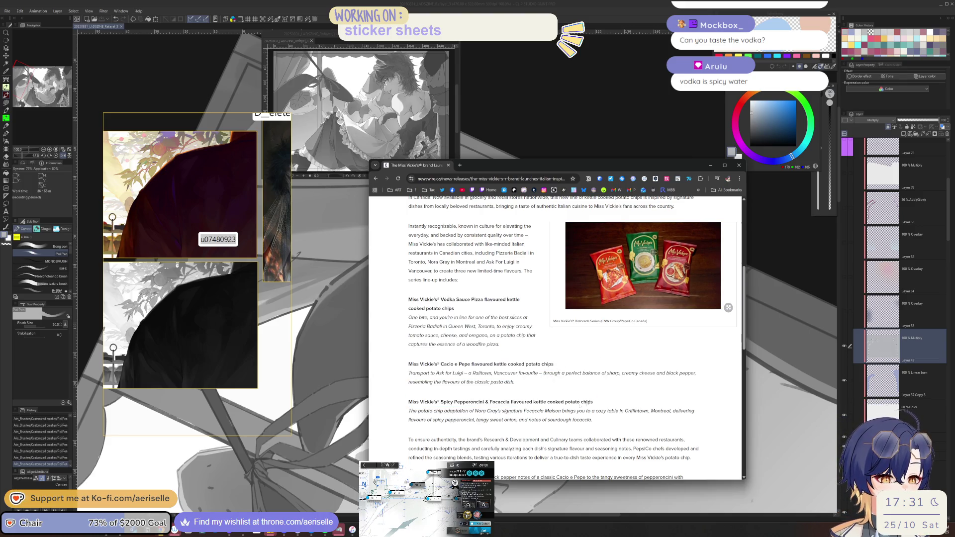
{"action": "left_click_drag", "start_coordinate": [406, 402], "coordinate": [601, 405]}
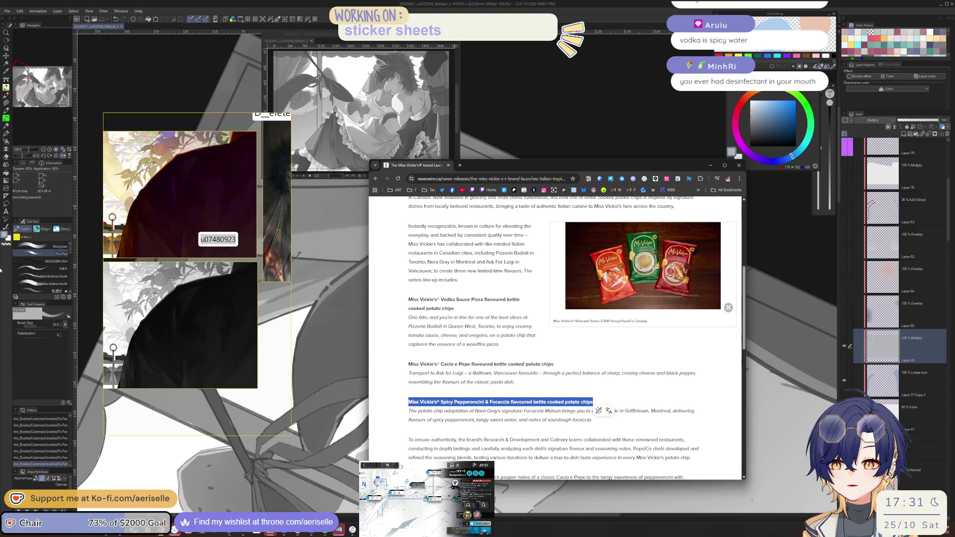
{"action": "left_click", "coordinate": [739, 165]}
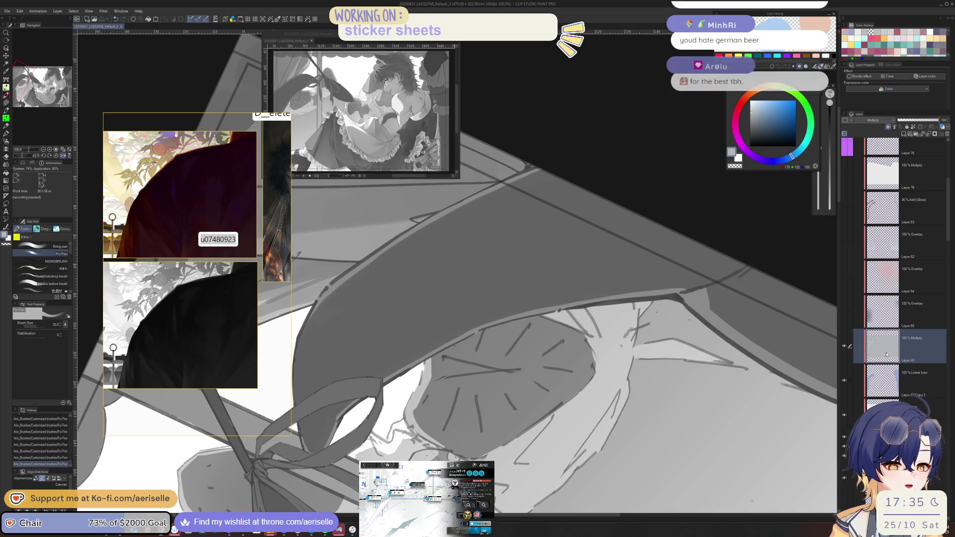
Reset the view and erase a small spot of line work with the Eraser.
{"action": "key", "text": "ctrl+0"}
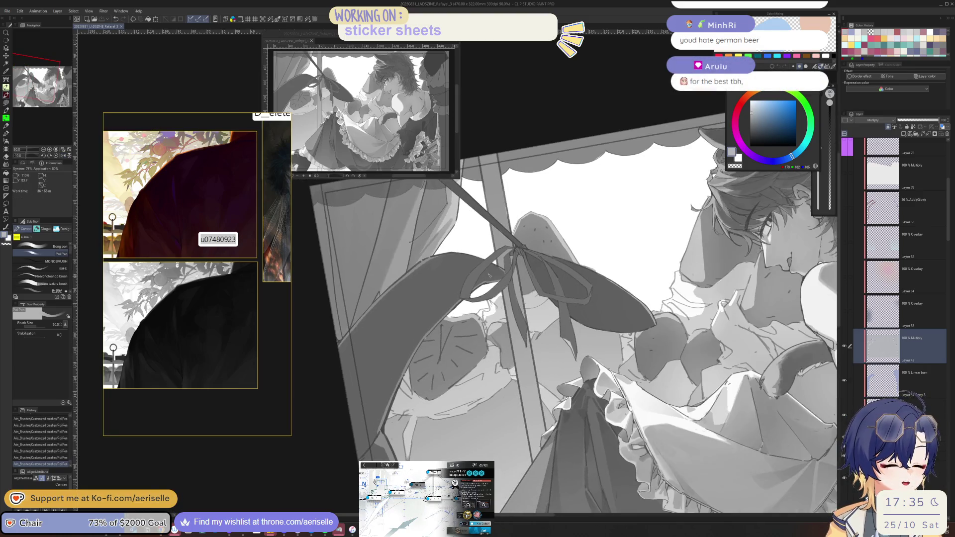
{"action": "scroll", "coordinate": [482, 297], "scroll_direction": "up", "scroll_amount": 4}
{"action": "key", "text": "e"}
{"action": "left_click", "coordinate": [482, 297]}
{"action": "scroll", "coordinate": [481, 297], "scroll_direction": "down", "scroll_amount": 5}
{"action": "scroll", "coordinate": [537, 340], "scroll_direction": "up", "scroll_amount": 4}
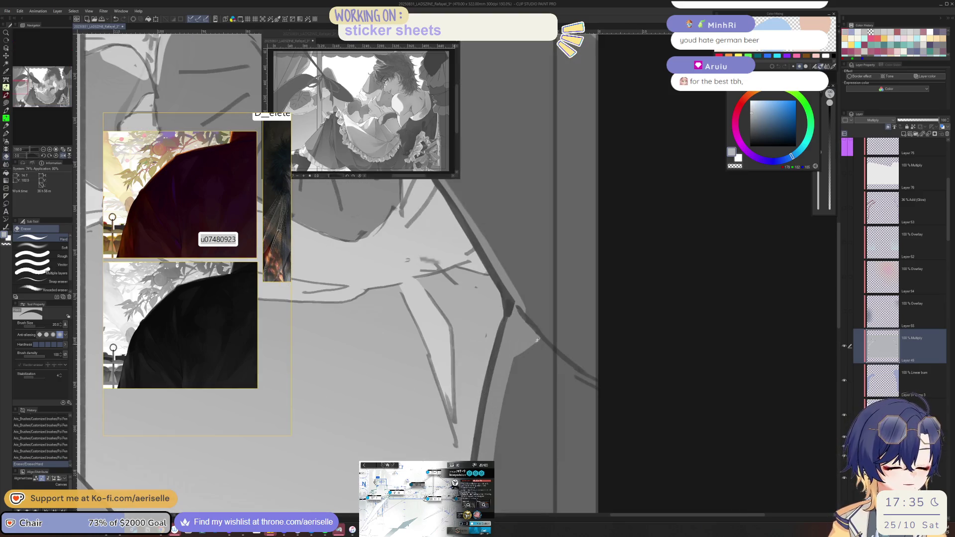
Ink dark Poi Pen strokes along the long diagonal outline, redrawing the last stroke.
{"action": "key", "text": "p"}
{"action": "left_click", "coordinate": [537, 340]}
{"action": "key", "text": "ctrl+z"}
{"action": "mouse_move", "coordinate": [539, 339]}
{"action": "left_mouse_down"}
{"action": "mouse_move", "coordinate": [518, 351]}
{"action": "mouse_move", "coordinate": [536, 330]}
{"action": "mouse_move", "coordinate": [533, 316]}
{"action": "mouse_move", "coordinate": [473, 342]}
{"action": "left_mouse_up"}
{"action": "left_click_drag", "start_coordinate": [537, 319], "coordinate": [450, 349]}
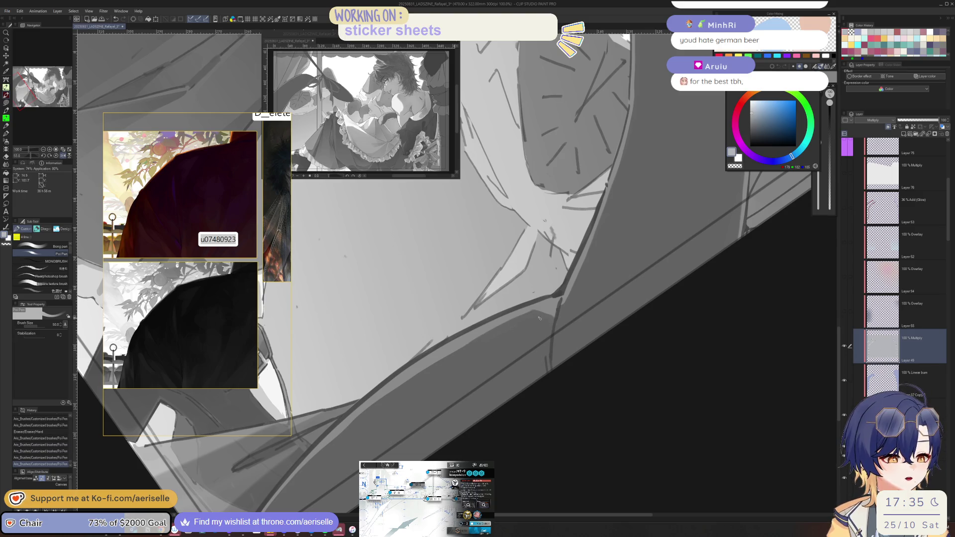
{"action": "left_click_drag", "start_coordinate": [532, 317], "coordinate": [443, 358]}
{"action": "left_click_drag", "start_coordinate": [534, 319], "coordinate": [441, 365]}
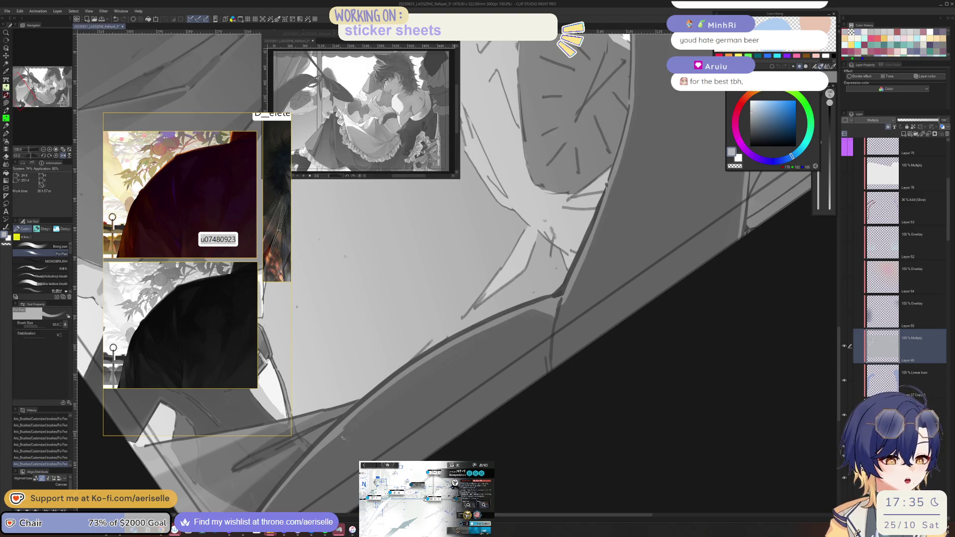
{"action": "key", "text": "ctrl+z"}
{"action": "left_click_drag", "start_coordinate": [529, 319], "coordinate": [423, 371]}
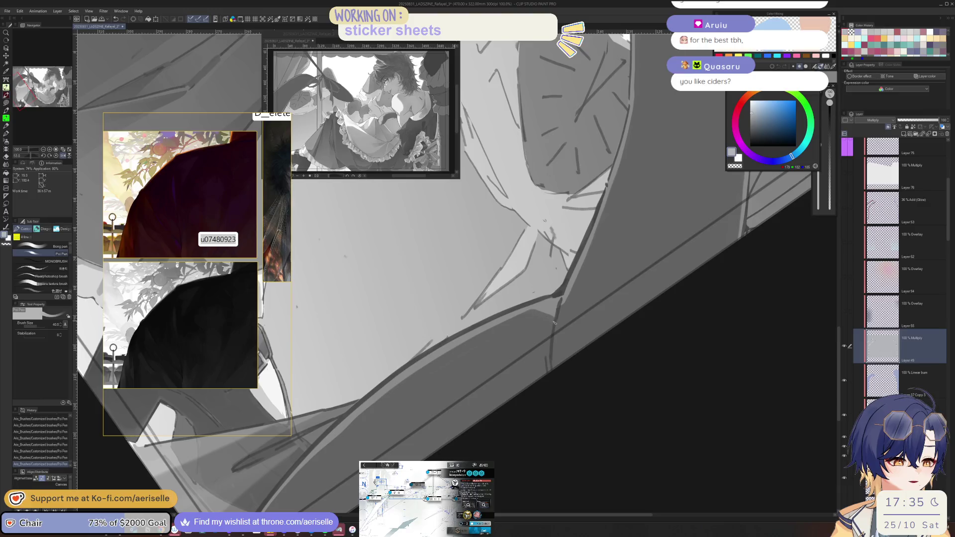
{"action": "mouse_move", "coordinate": [368, 343]}
{"action": "left_mouse_down"}
{"action": "mouse_move", "coordinate": [412, 388]}
{"action": "mouse_move", "coordinate": [441, 365]}
{"action": "left_mouse_up"}
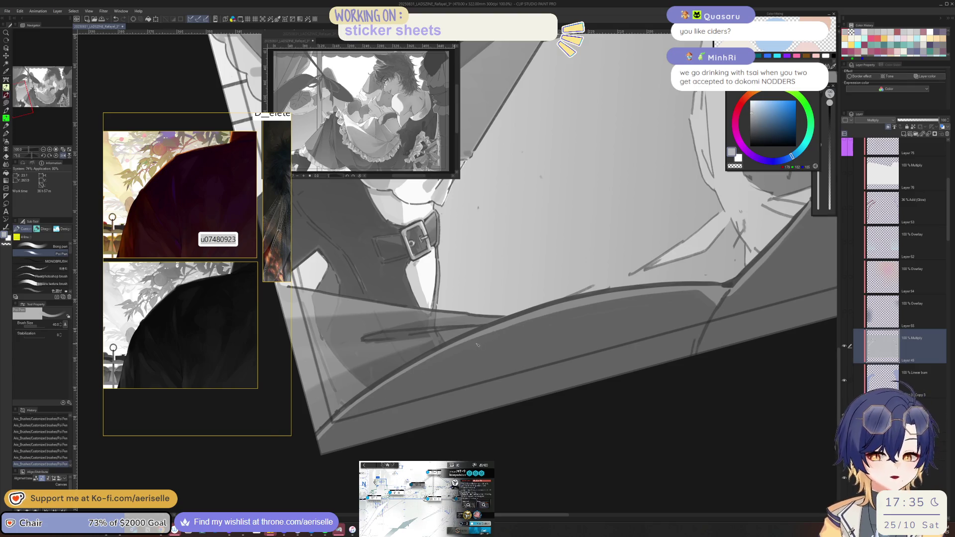
Rotate the view so the buckle stands upright and save the painting.
{"action": "key", "text": "ctrl+@"}
{"action": "key", "text": "ctrl+s"}
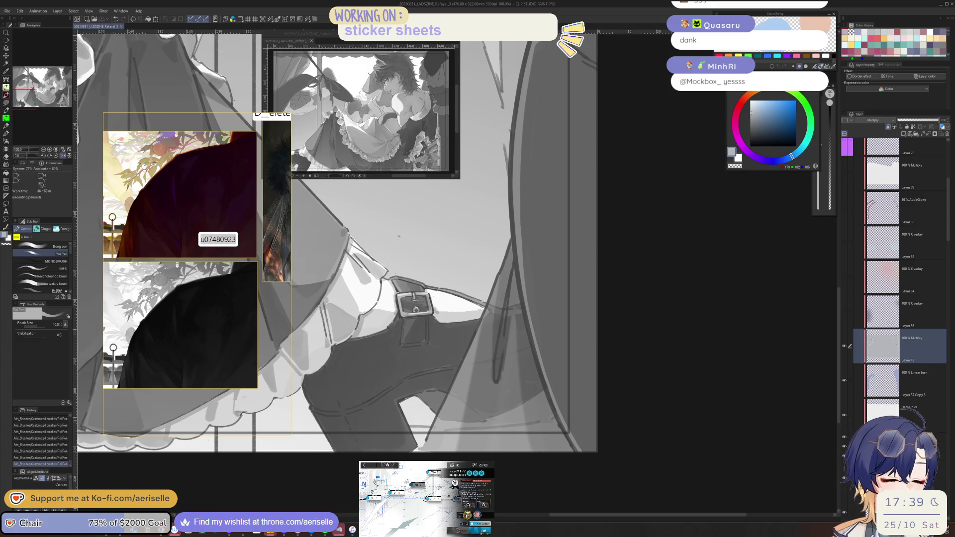
{"action": "left_click", "coordinate": [614, 401]}
Ink dark strokes along the collar edge beside the buckle, including the lower-left edge.
{"action": "mouse_move", "coordinate": [559, 286]}
{"action": "left_mouse_down"}
{"action": "mouse_move", "coordinate": [627, 254]}
{"action": "mouse_move", "coordinate": [490, 375]}
{"action": "left_mouse_up"}
{"action": "key", "text": "e"}
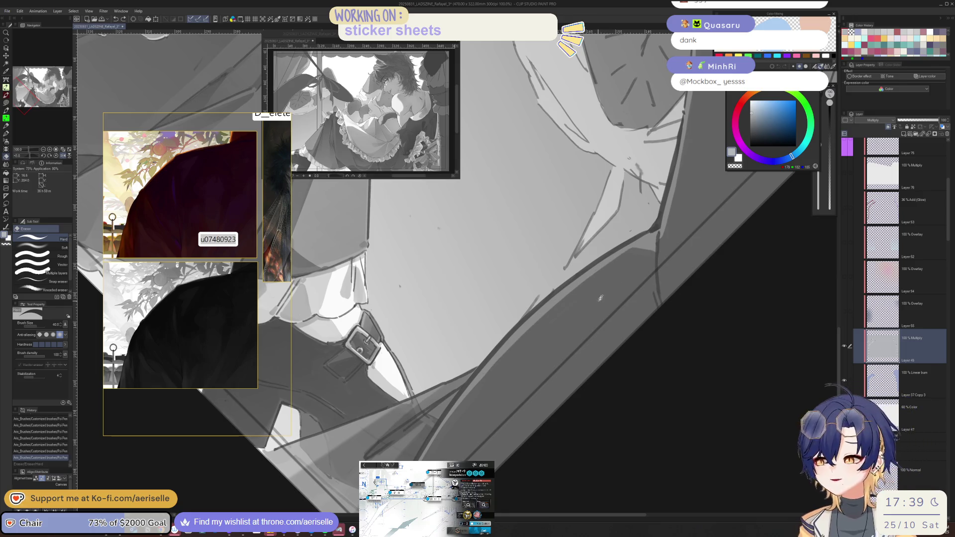
{"action": "key", "text": "minus"}
{"action": "key", "text": "p"}
{"action": "left_click_drag", "start_coordinate": [619, 284], "coordinate": [506, 349]}
{"action": "left_click_drag", "start_coordinate": [566, 309], "coordinate": [466, 379]}
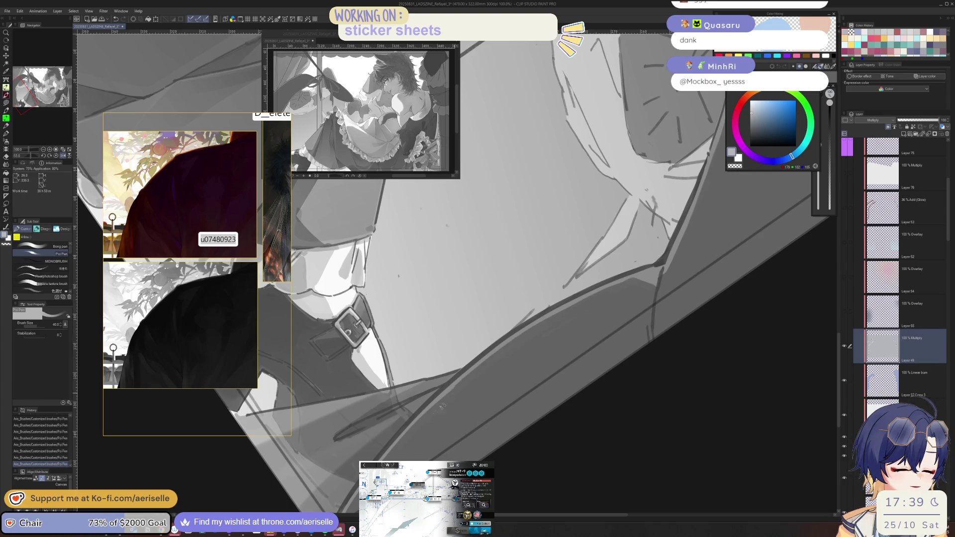
{"action": "left_click_drag", "start_coordinate": [453, 446], "coordinate": [467, 358]}
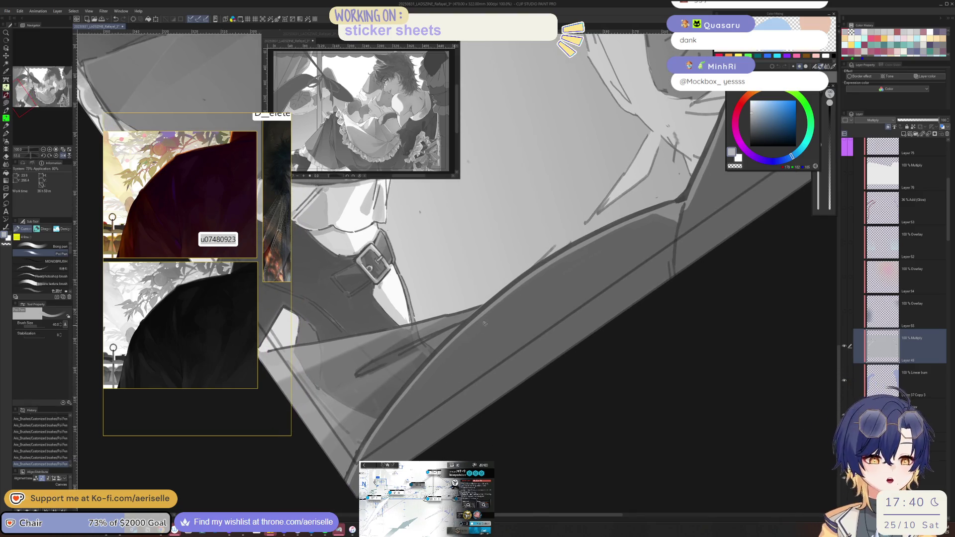
{"action": "left_click_drag", "start_coordinate": [393, 410], "coordinate": [359, 460]}
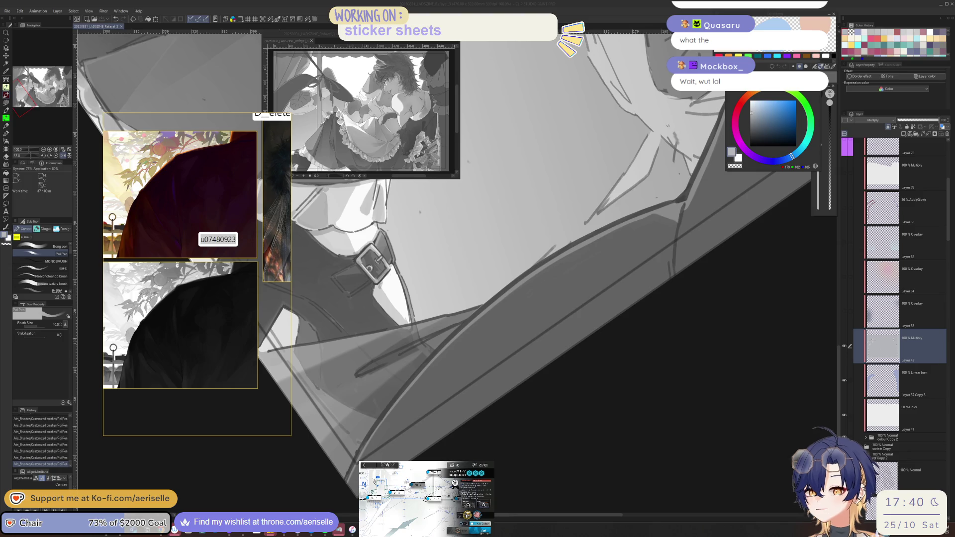
Zoom out, reset the canvas rotation to straight, and zoom in on the dress frills and bow.
{"action": "left_click", "coordinate": [625, 400]}
{"action": "scroll", "coordinate": [627, 371], "scroll_direction": "up", "scroll_amount": 4}
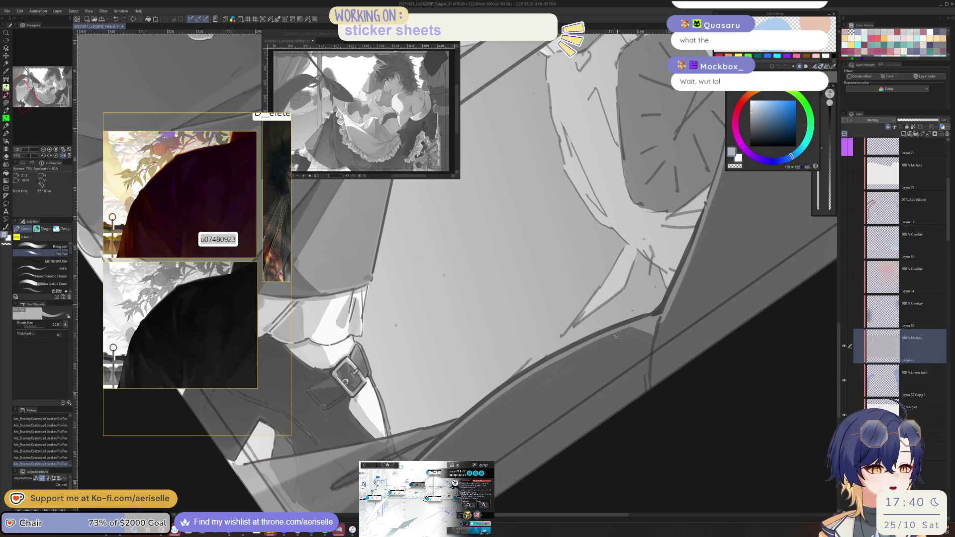
{"action": "scroll", "coordinate": [617, 259], "scroll_direction": "down", "scroll_amount": 8}
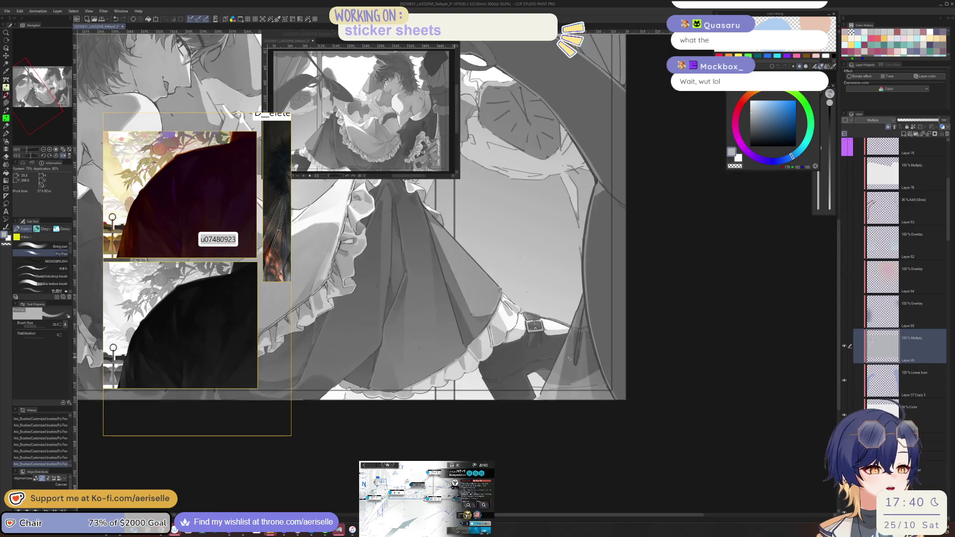
{"action": "scroll", "coordinate": [606, 305], "scroll_direction": "up", "scroll_amount": 2}
{"action": "scroll", "coordinate": [537, 380], "scroll_direction": "up", "scroll_amount": 4}
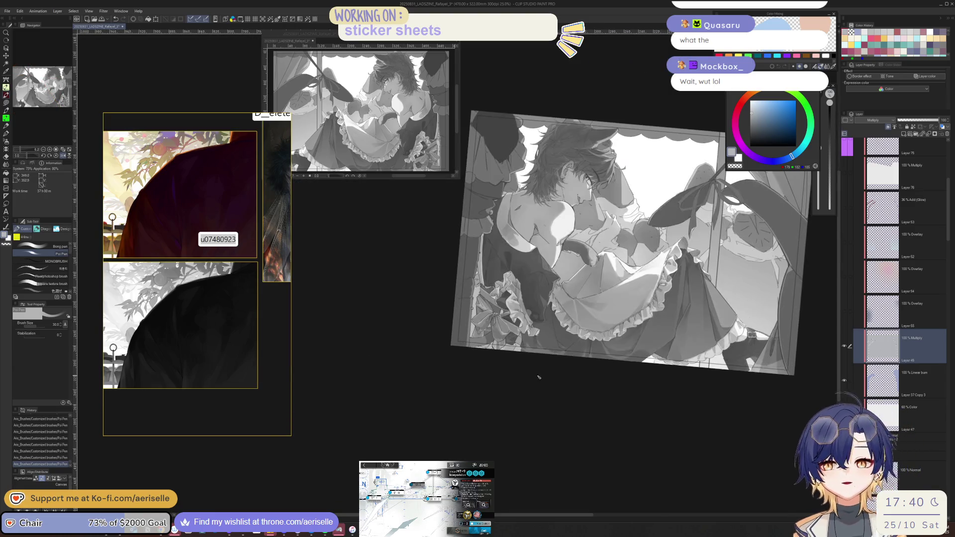
{"action": "key", "text": "ctrl+@"}
{"action": "scroll", "coordinate": [542, 385], "scroll_direction": "right", "scroll_amount": 5}
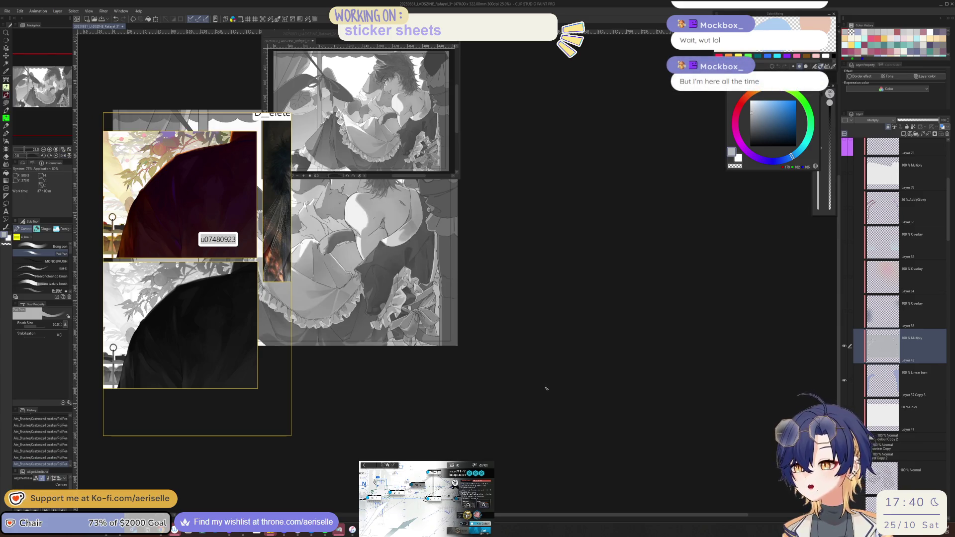
{"action": "scroll", "coordinate": [546, 388], "scroll_direction": "up", "scroll_amount": 2}
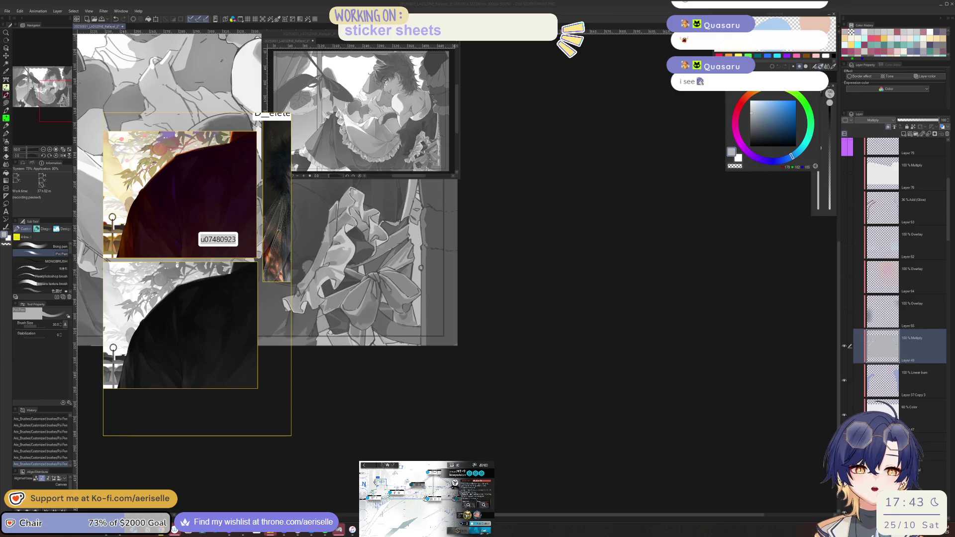
Zoom in on the character's hair and face and add small shading marks.
{"action": "key", "text": "ctrl+minus"}
{"action": "mouse_move", "coordinate": [608, 342]}
{"action": "left_mouse_down"}
{"action": "mouse_move", "coordinate": [645, 441]}
{"action": "mouse_move", "coordinate": [686, 479]}
{"action": "mouse_move", "coordinate": [805, 399]}
{"action": "mouse_move", "coordinate": [697, 451]}
{"action": "left_mouse_up"}
{"action": "key", "text": "ctrl+alt+0"}
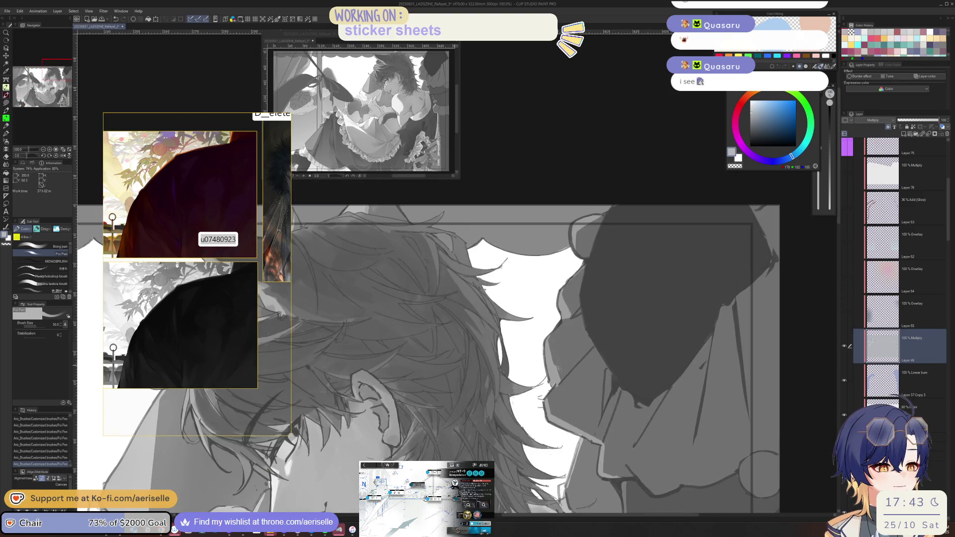
{"action": "mouse_move", "coordinate": [556, 371]}
{"action": "left_mouse_down"}
{"action": "mouse_move", "coordinate": [553, 354]}
{"action": "mouse_move", "coordinate": [561, 384]}
{"action": "left_mouse_up"}
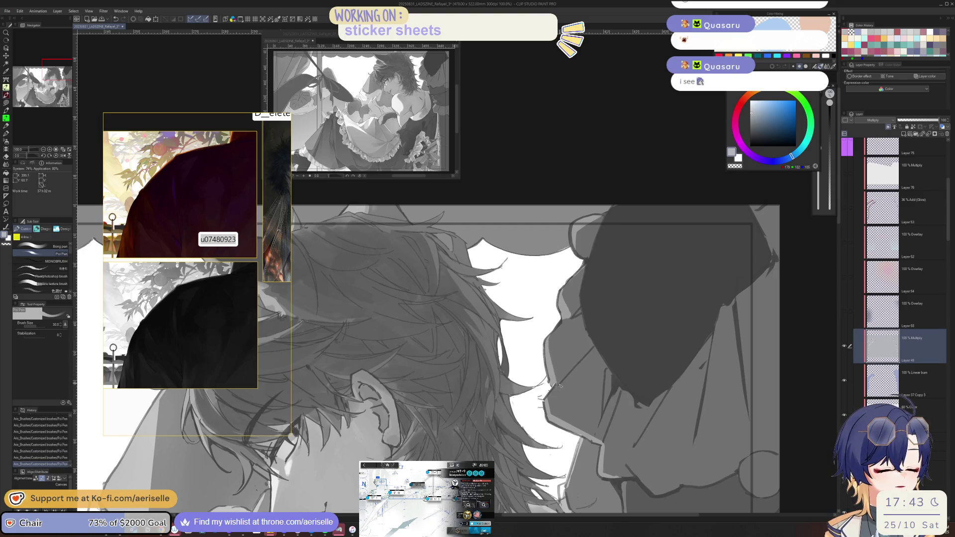
Rotate, mirror and zoom the canvas view to check the whole illustration.
{"action": "key", "text": "asciicircum"}
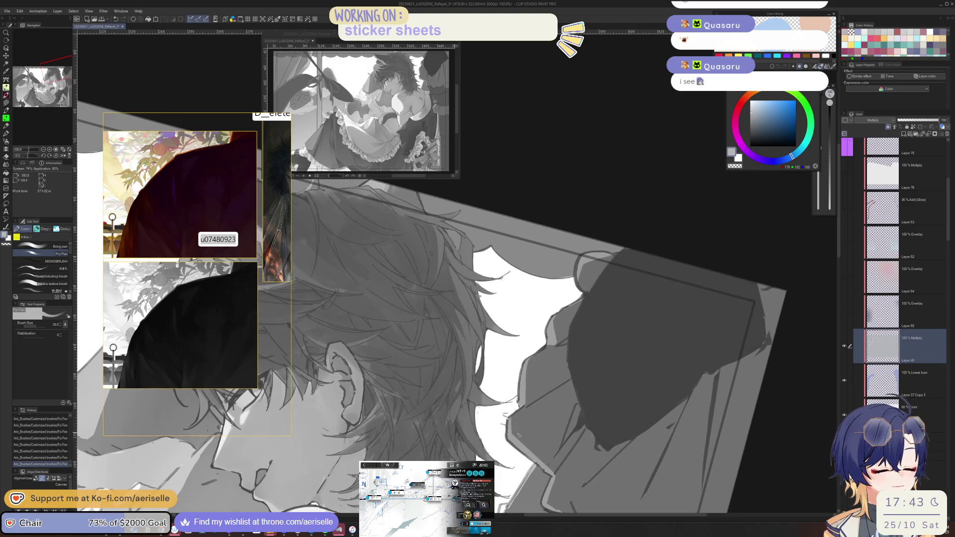
{"action": "key", "text": "asciicircum"}
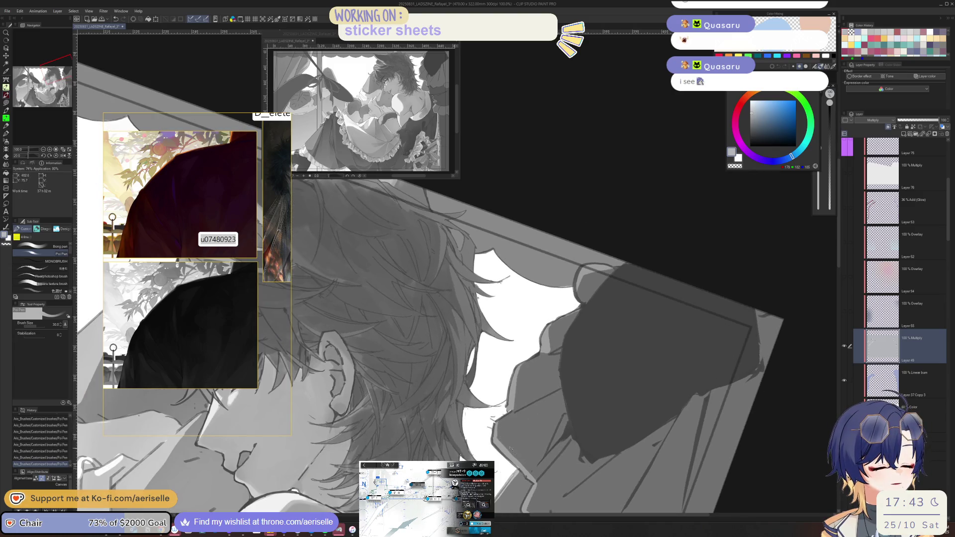
{"action": "key", "text": "minus"}
{"action": "key", "text": "minus"}
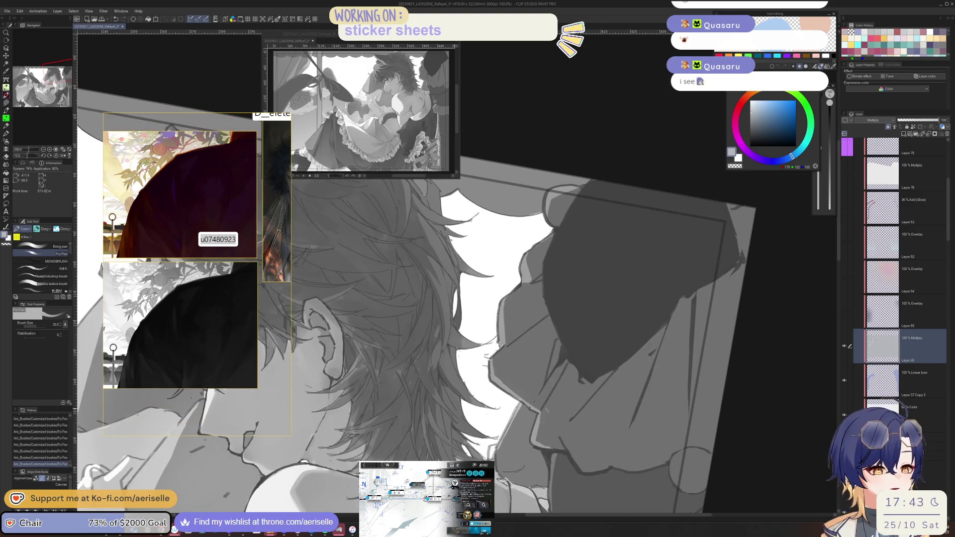
{"action": "key", "text": "h"}
{"action": "key", "text": "ctrl+minus"}
{"action": "key", "text": "ctrl+minus"}
{"action": "left_click_drag", "start_coordinate": [646, 398], "coordinate": [671, 384]}
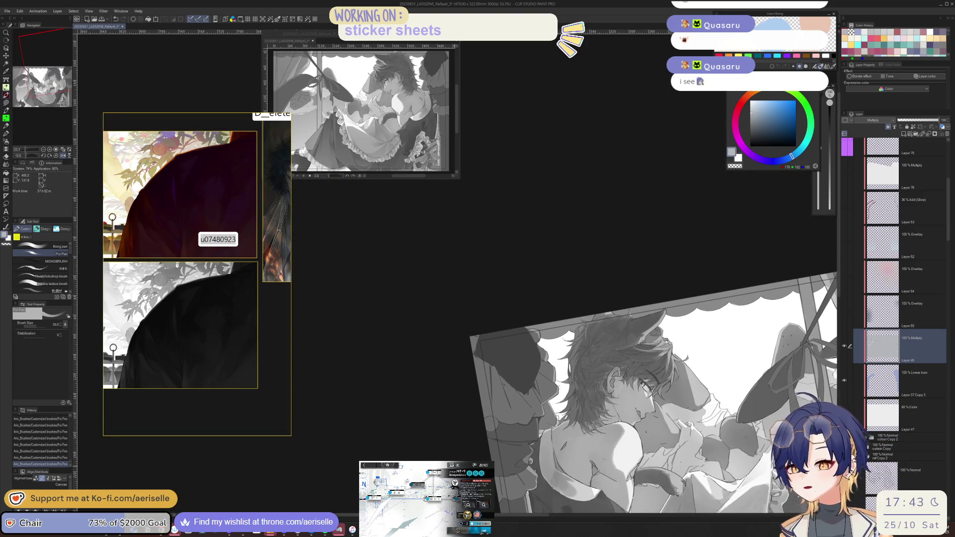
{"action": "key", "text": "h"}
{"action": "key", "text": "ctrl+minus"}
{"action": "key", "text": "minus"}
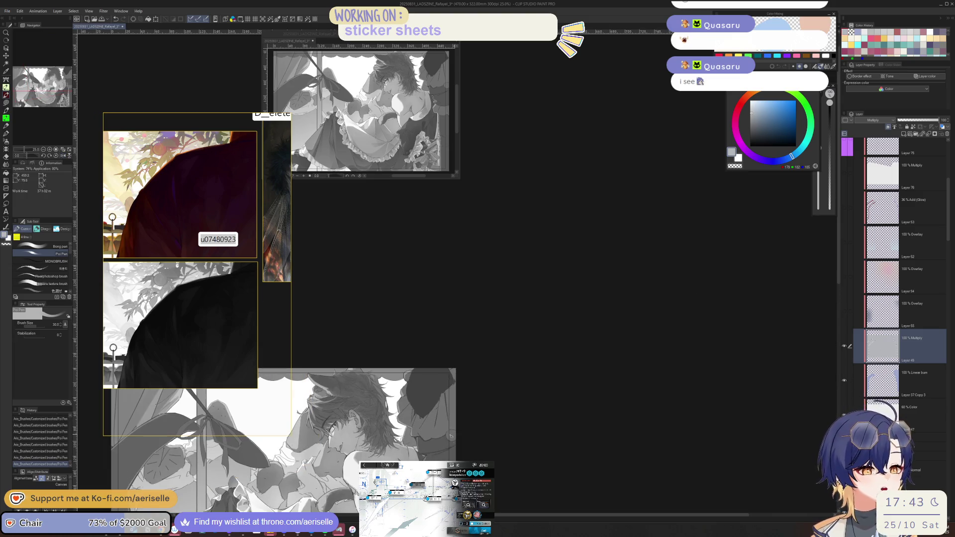
{"action": "scroll", "coordinate": [450, 459], "scroll_direction": "up", "scroll_amount": 1}
{"action": "left_click_drag", "start_coordinate": [450, 459], "coordinate": [693, 416]}
{"action": "scroll", "coordinate": [532, 405], "scroll_direction": "up", "scroll_amount": 2}
{"action": "scroll", "coordinate": [520, 393], "scroll_direction": "up", "scroll_amount": 4}
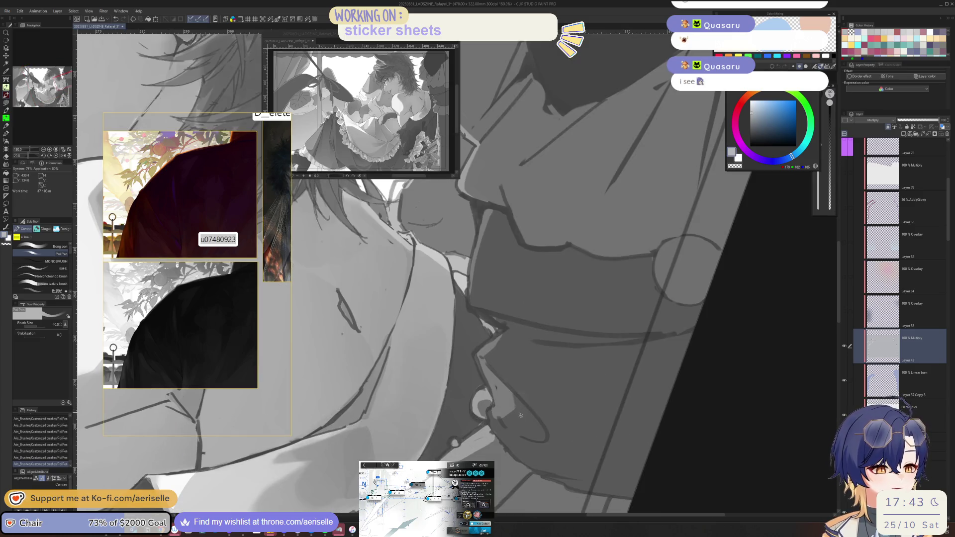
{"action": "key", "text": "h"}
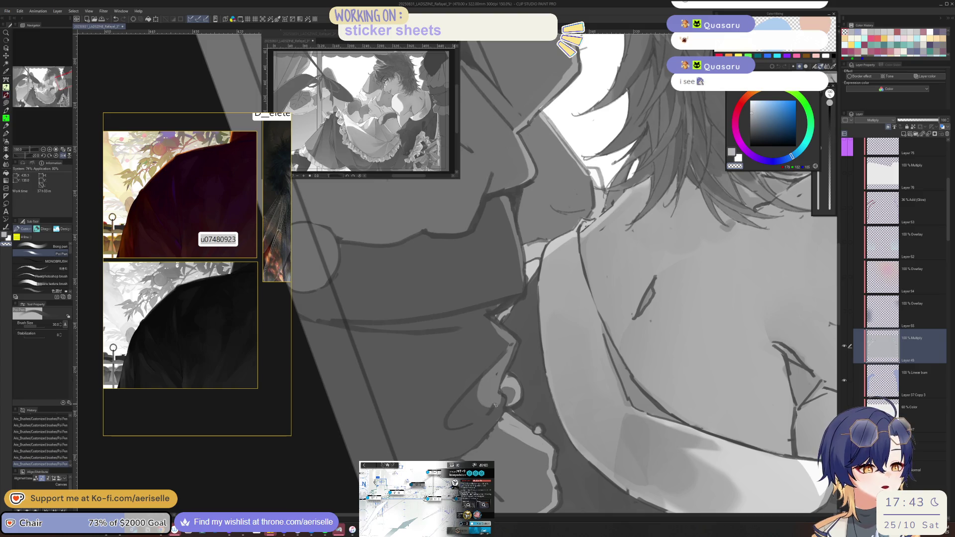
Reduce the brush size from 30 to 20, then to 12.
{"action": "key", "text": "bracketleft"}
{"action": "key", "text": "bracketleft"}
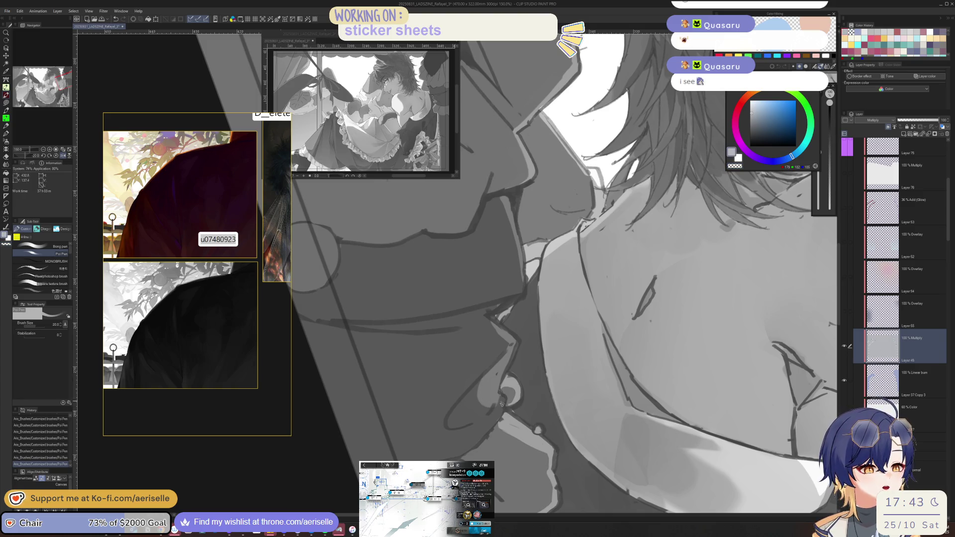
{"action": "key", "text": "h"}
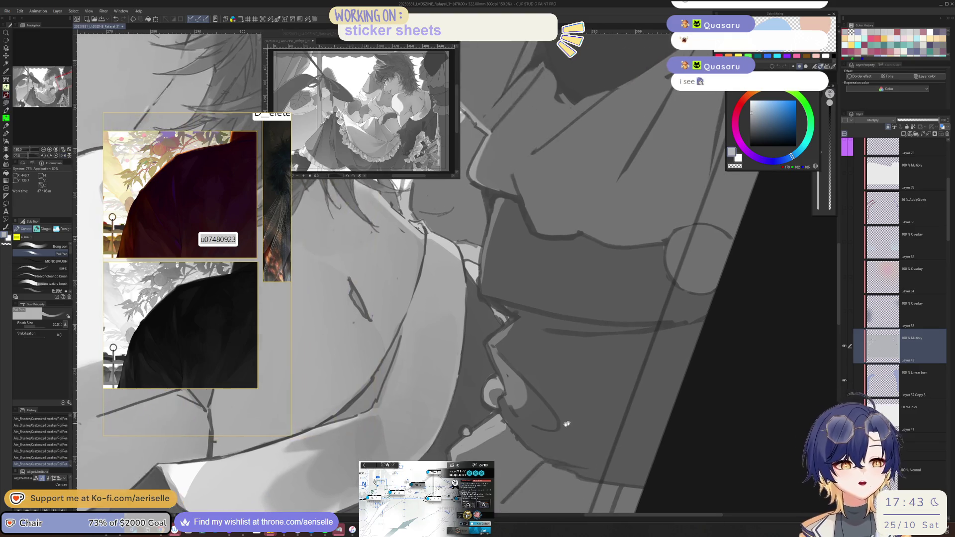
{"action": "key", "text": "bracketleft"}
{"action": "key", "text": "bracketleft"}
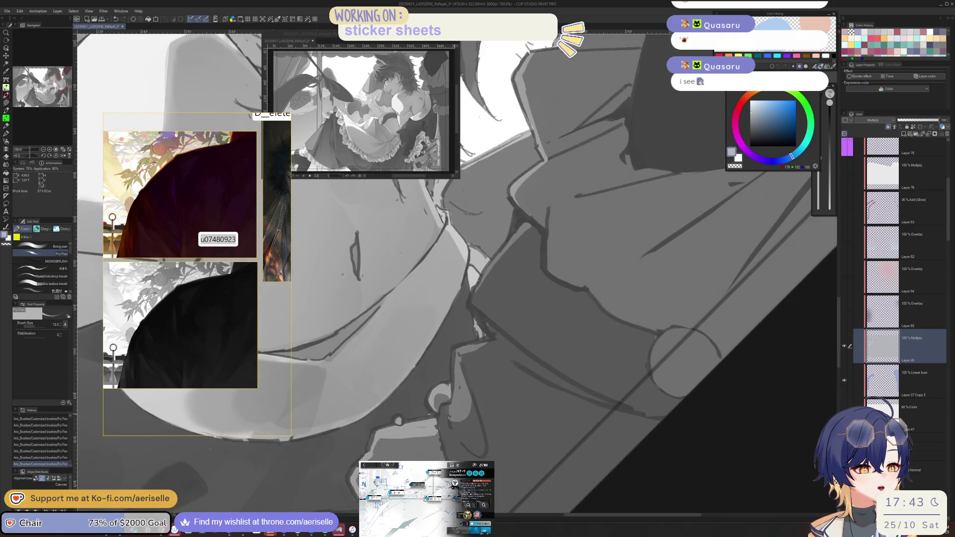
{"action": "scroll", "coordinate": [448, 416], "scroll_direction": "down", "scroll_amount": 5}
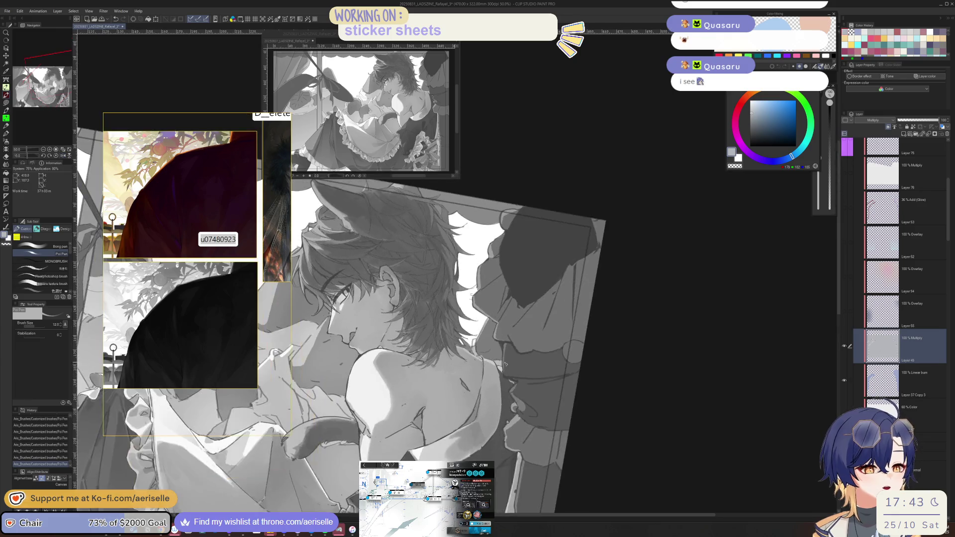
{"action": "scroll", "coordinate": [506, 365], "scroll_direction": "up", "scroll_amount": 1}
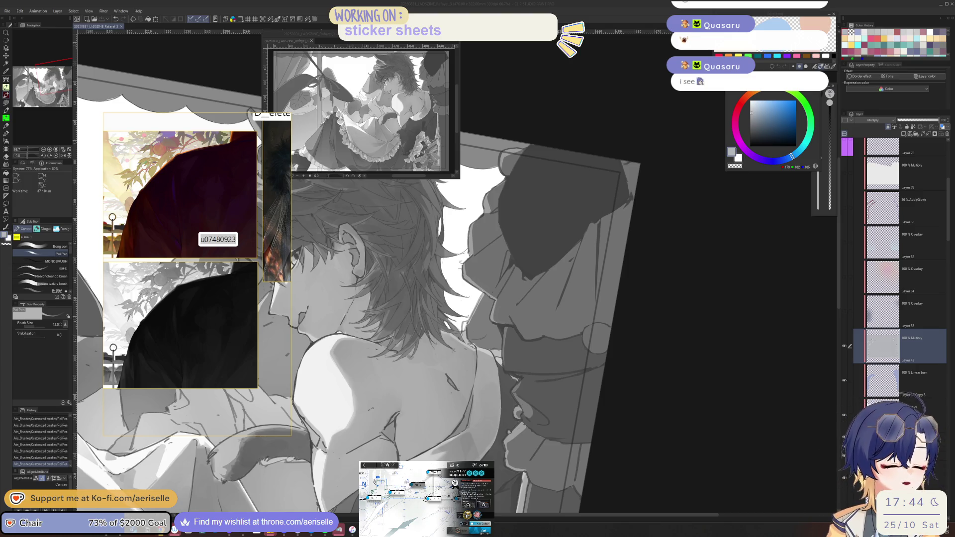
Zoom in on the character's face and set the brush size to 15.
{"action": "scroll", "coordinate": [673, 312], "scroll_direction": "up", "scroll_amount": 2}
{"action": "key", "text": "minus"}
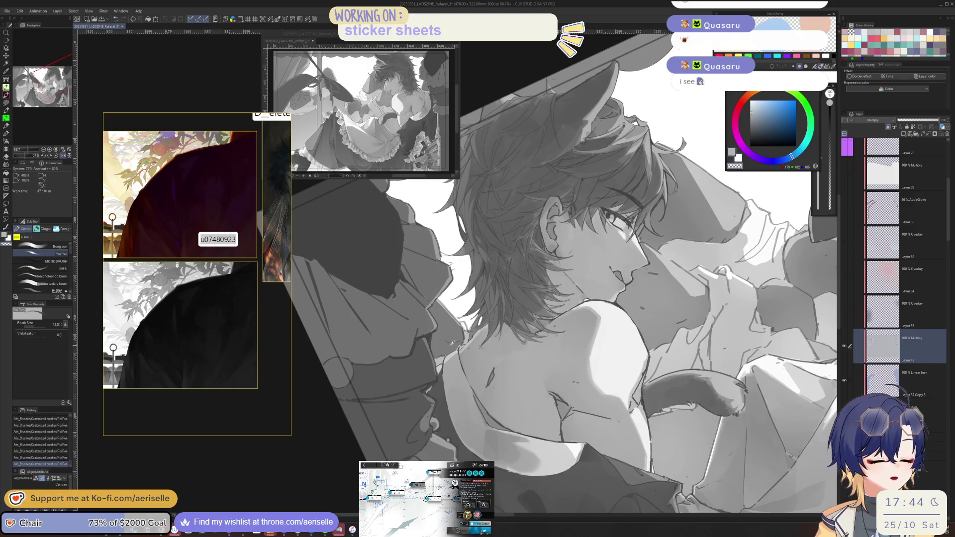
{"action": "scroll", "coordinate": [672, 313], "scroll_direction": "up", "scroll_amount": 1}
{"action": "key", "text": "bracketleft"}
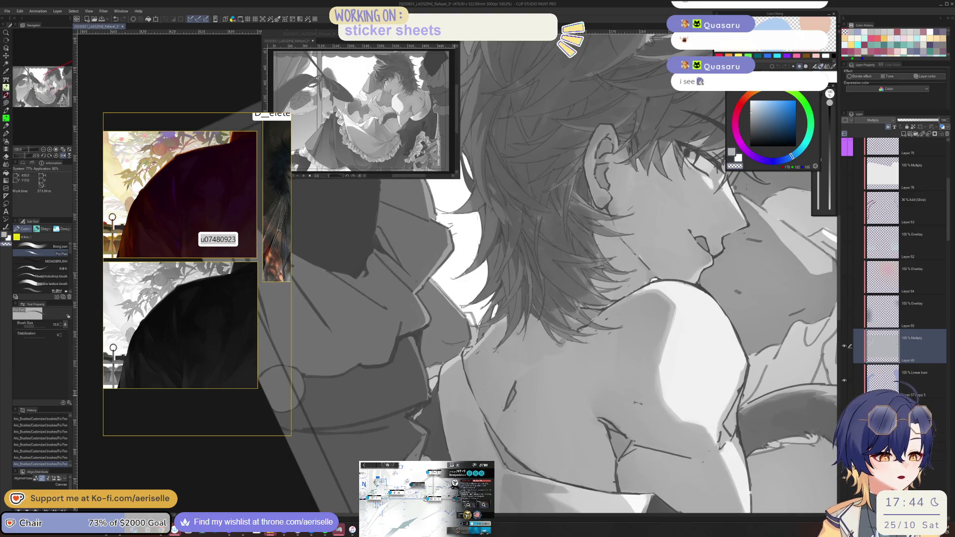
{"action": "key", "text": "bracketright"}
{"action": "key", "text": "bracketright"}
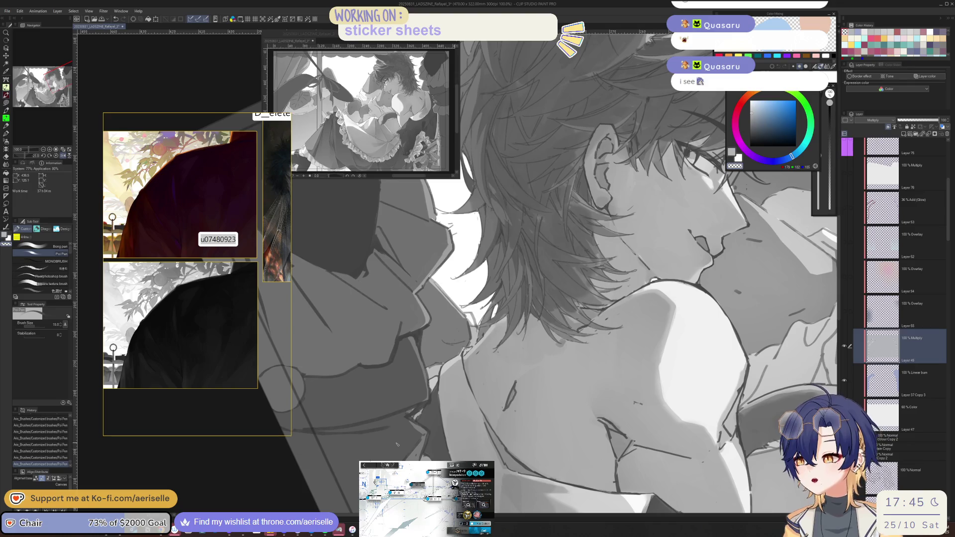
Eyedrop a mid-grey from the artwork and paint a short shading mark near the lips.
{"action": "key", "text": "h"}
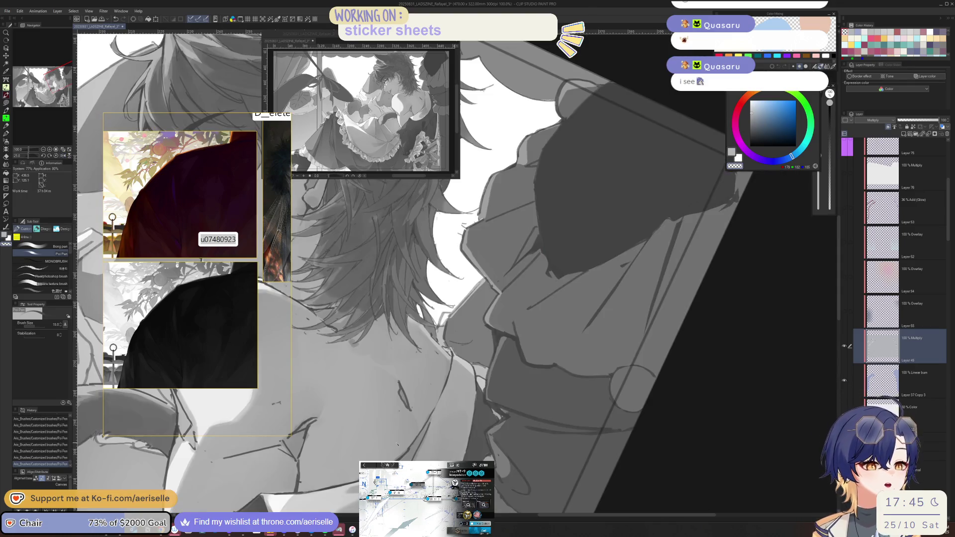
{"action": "key", "text": "h"}
{"action": "scroll", "coordinate": [411, 414], "scroll_direction": "up", "scroll_amount": 2}
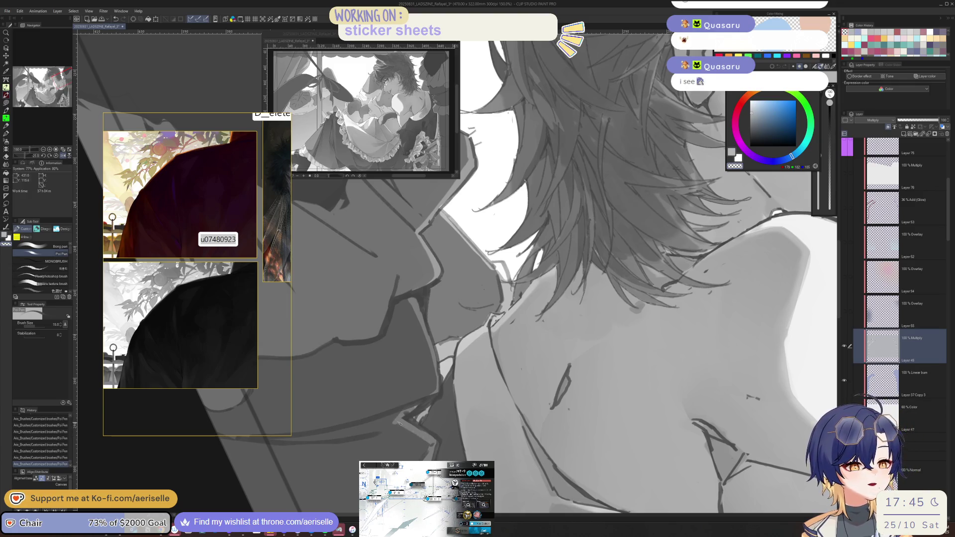
{"action": "key", "text": "h"}
{"action": "scroll", "coordinate": [449, 431], "scroll_direction": "up", "scroll_amount": 2}
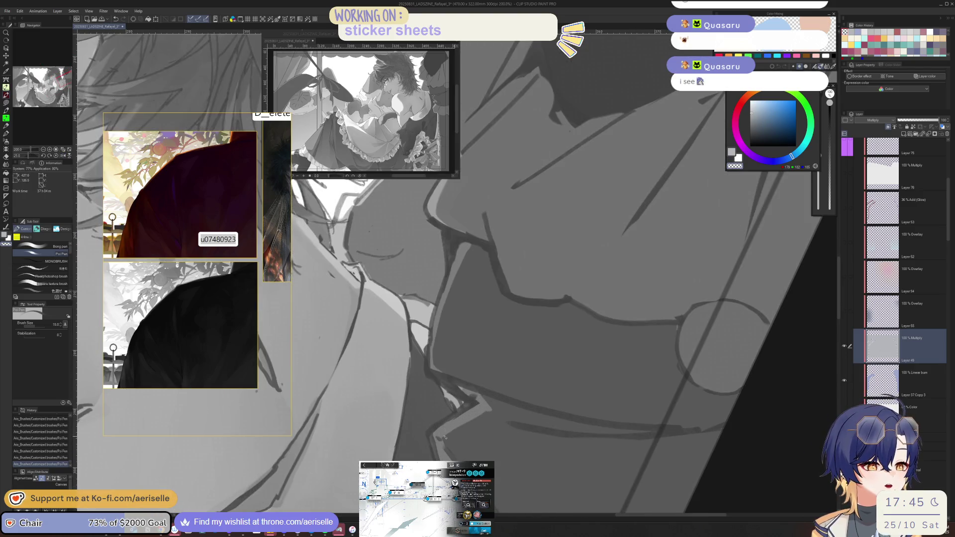
{"action": "left_click", "coordinate": [452, 437], "text": "alt"}
{"action": "left_click_drag", "start_coordinate": [447, 437], "coordinate": [442, 448]}
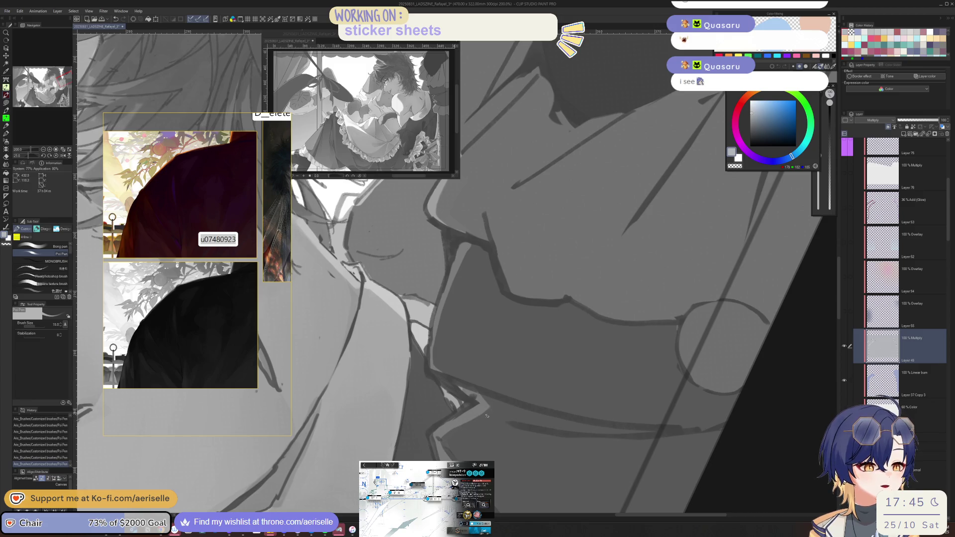
{"action": "key", "text": "h"}
{"action": "scroll", "coordinate": [468, 384], "scroll_direction": "down", "scroll_amount": 2}
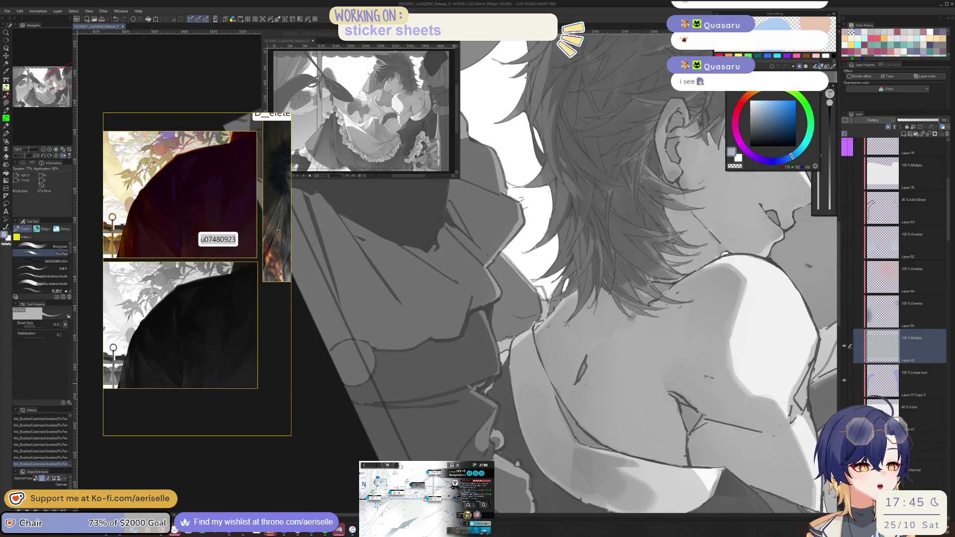
{"action": "scroll", "coordinate": [468, 385], "scroll_direction": "up", "scroll_amount": 2}
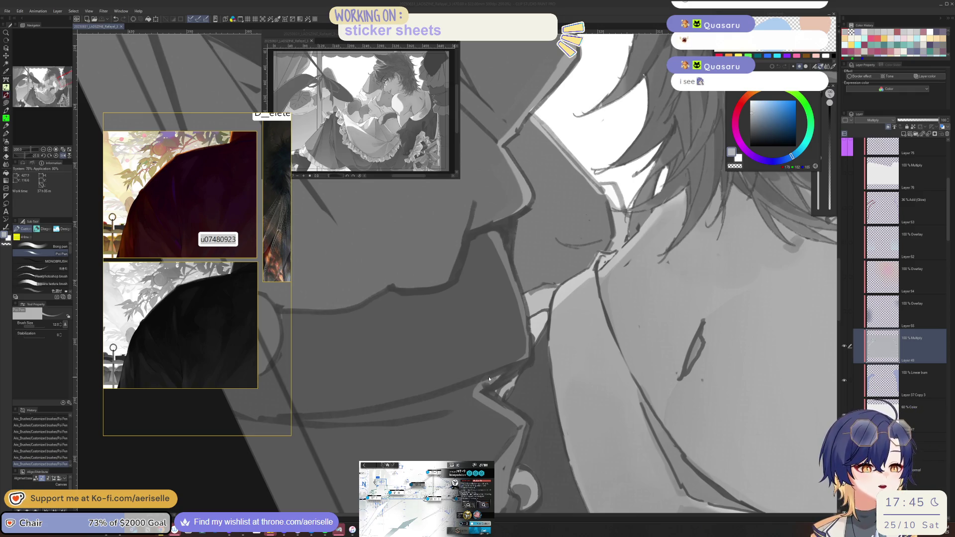
Draw a short shading stroke near the lips and straighten the canvas view.
{"action": "left_click_drag", "start_coordinate": [503, 373], "coordinate": [481, 380]}
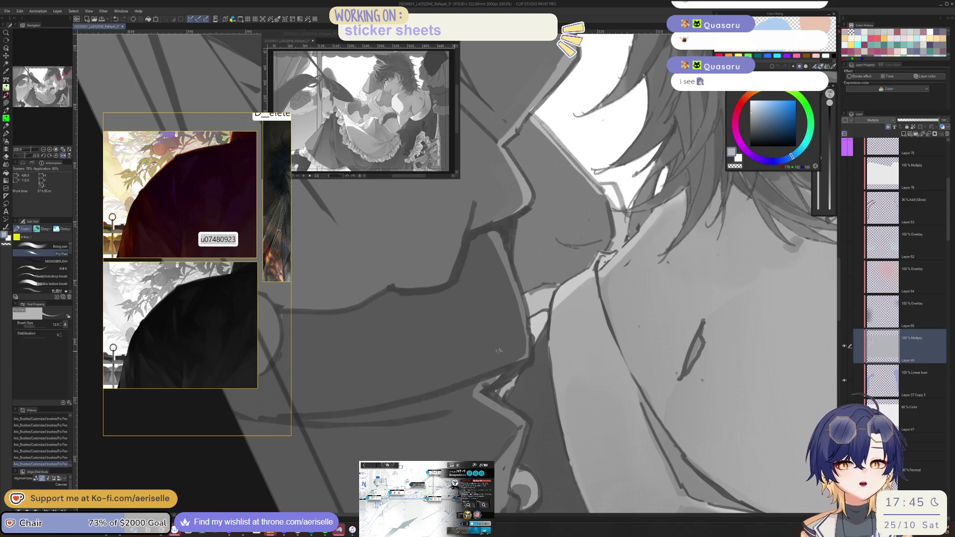
{"action": "key", "text": "ctrl+alt+0"}
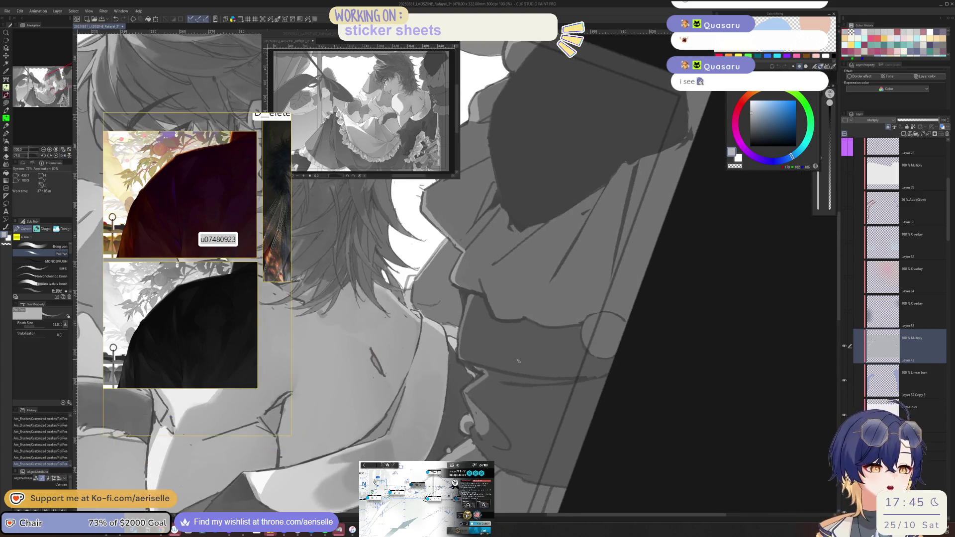
{"action": "scroll", "coordinate": [517, 352], "scroll_direction": "up", "scroll_amount": 3}
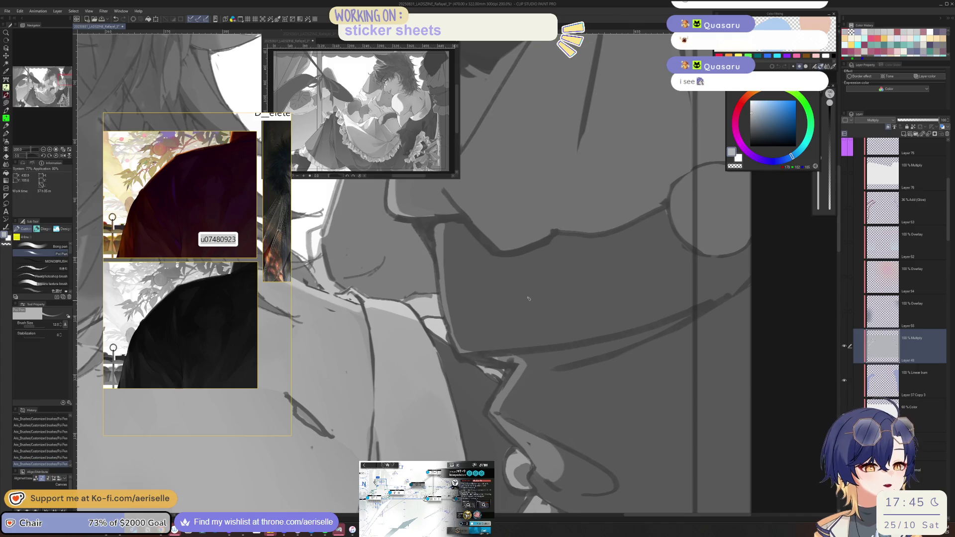
Erase stray lines at the nose tip with a smaller eraser.
{"action": "key", "text": "e"}
{"action": "key", "text": "bracketleft"}
{"action": "key", "text": "bracketleft"}
{"action": "key", "text": "bracketleft"}
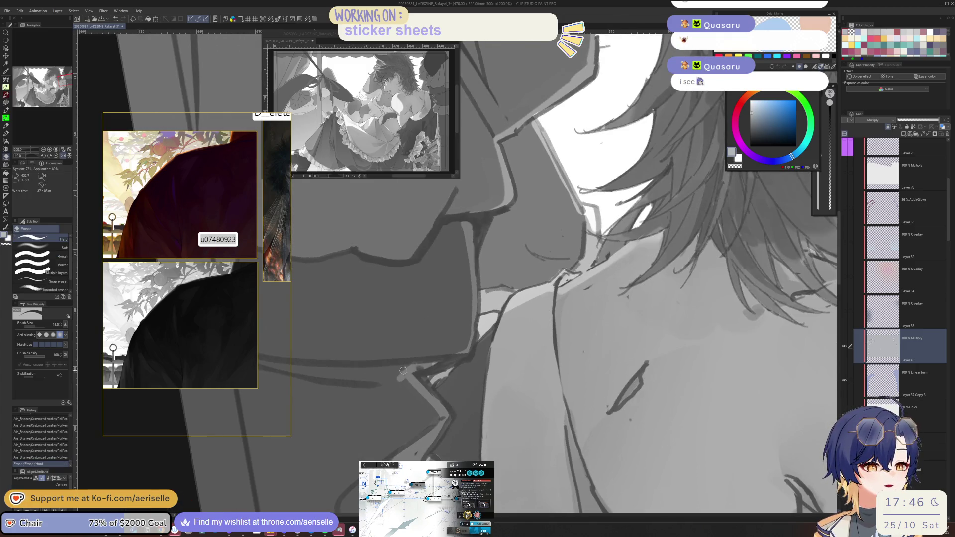
{"action": "key", "text": "minus"}
{"action": "mouse_move", "coordinate": [509, 382]}
{"action": "left_mouse_down"}
{"action": "mouse_move", "coordinate": [479, 414]}
{"action": "mouse_move", "coordinate": [520, 380]}
{"action": "left_mouse_up"}
{"action": "key", "text": "p"}
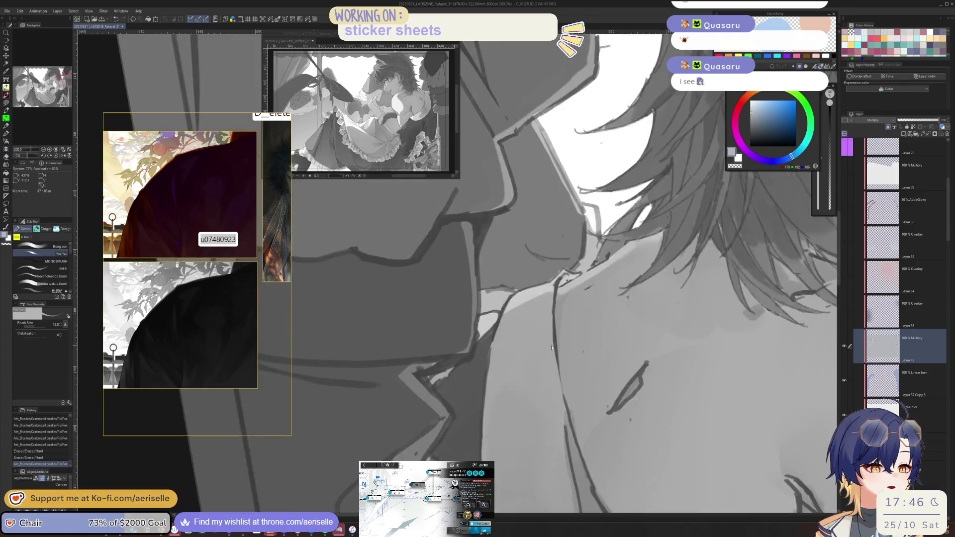
{"action": "scroll", "coordinate": [538, 411], "scroll_direction": "down", "scroll_amount": 4}
{"action": "key", "text": "asciicircum"}
{"action": "key", "text": "minus"}
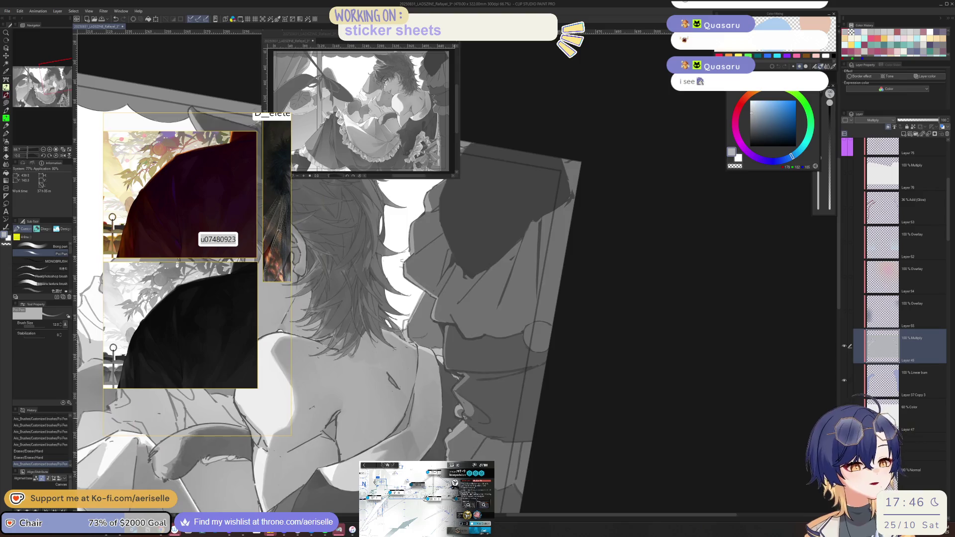
{"action": "scroll", "coordinate": [466, 408], "scroll_direction": "up", "scroll_amount": 4}
{"action": "key", "text": "ctrl+z"}
Erase more line work around the nose, checking it in a mirrored view.
{"action": "key", "text": "e"}
{"action": "mouse_move", "coordinate": [464, 404]}
{"action": "left_mouse_down"}
{"action": "mouse_move", "coordinate": [463, 431]}
{"action": "mouse_move", "coordinate": [455, 407]}
{"action": "mouse_move", "coordinate": [464, 412]}
{"action": "mouse_move", "coordinate": [462, 431]}
{"action": "mouse_move", "coordinate": [457, 418]}
{"action": "mouse_move", "coordinate": [446, 420]}
{"action": "left_mouse_up"}
{"action": "key", "text": "ctrl+z"}
{"action": "key", "text": "p"}
{"action": "key", "text": "e"}
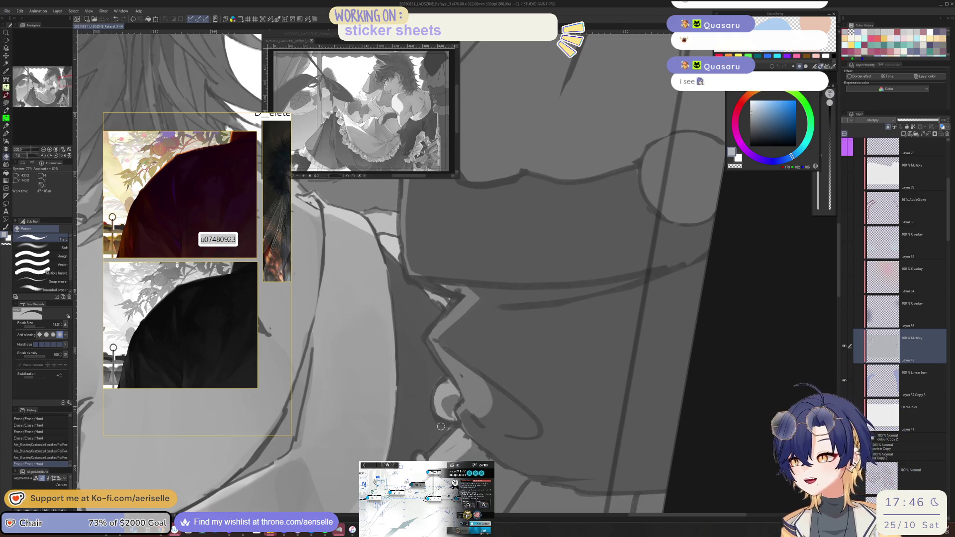
{"action": "key", "text": "h"}
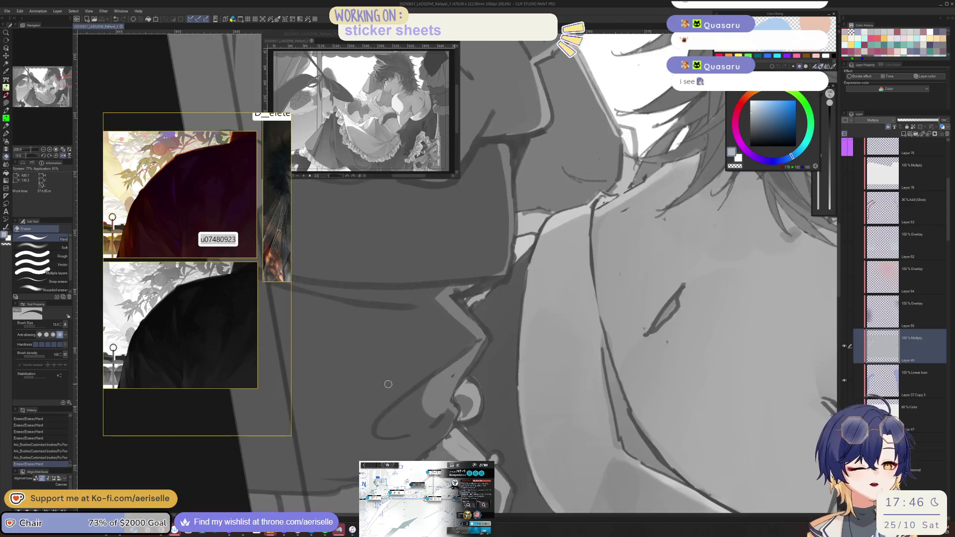
{"action": "key", "text": "bracketleft"}
{"action": "mouse_move", "coordinate": [449, 406]}
{"action": "left_mouse_down"}
{"action": "mouse_move", "coordinate": [454, 424]}
{"action": "mouse_move", "coordinate": [489, 369]}
{"action": "left_mouse_up"}
{"action": "key", "text": "p"}
{"action": "key", "text": "h"}
Redraw a light line along the lower nose and chin with the Poi Pen.
{"action": "left_click_drag", "start_coordinate": [439, 446], "coordinate": [492, 400]}
{"action": "key", "text": "ctrl+z"}
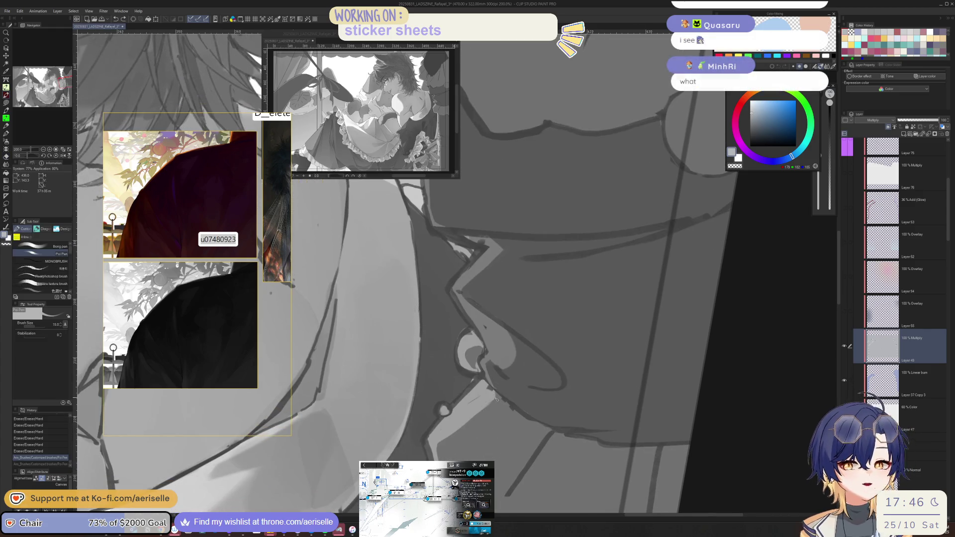
{"action": "mouse_move", "coordinate": [450, 441]}
{"action": "left_mouse_down"}
{"action": "mouse_move", "coordinate": [493, 401]}
{"action": "mouse_move", "coordinate": [488, 408]}
{"action": "left_mouse_up"}
{"action": "key", "text": "e"}
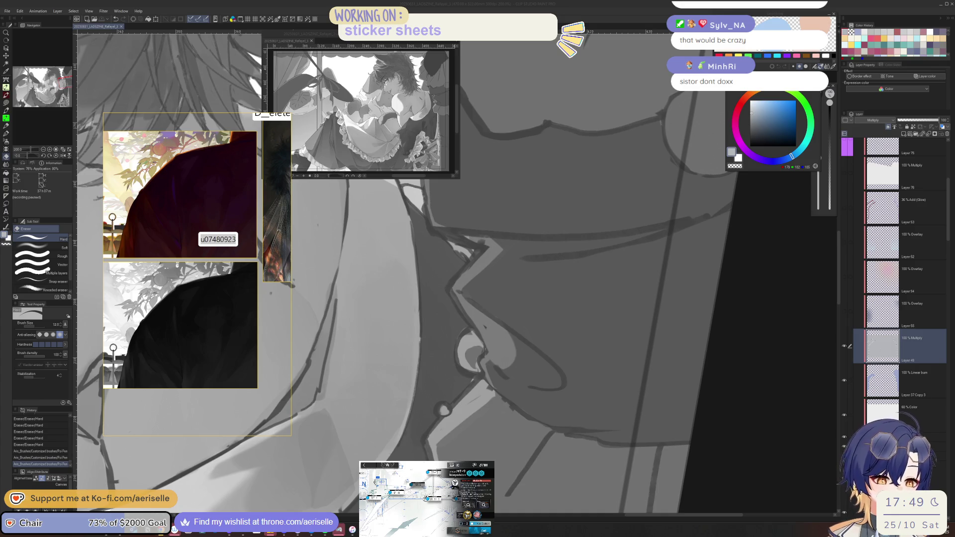
Erase part of the chin line and redraw the lips and chin with the Poi Pen, checking it mirrored.
{"action": "left_click_drag", "start_coordinate": [440, 449], "coordinate": [513, 419]}
{"action": "key", "text": "h"}
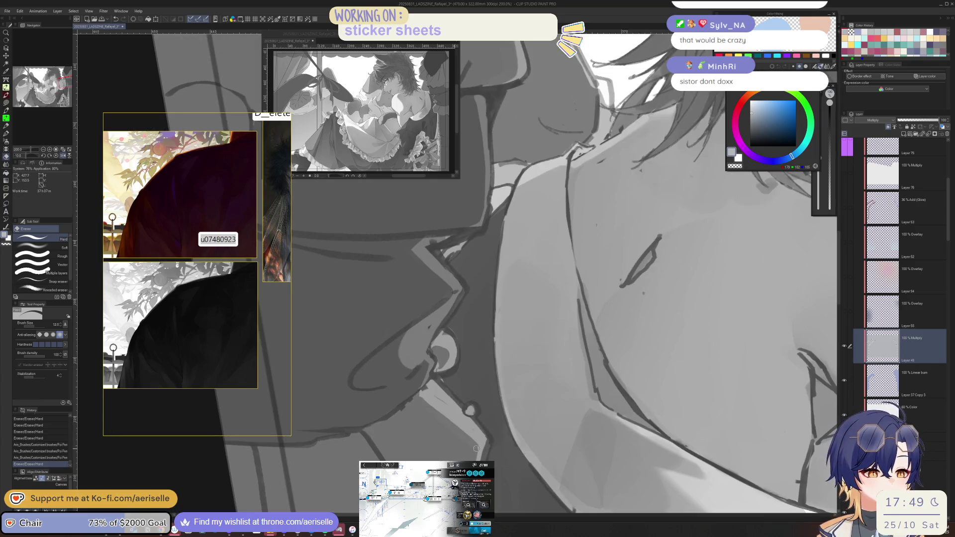
{"action": "key", "text": "p"}
{"action": "mouse_move", "coordinate": [462, 450]}
{"action": "left_mouse_down"}
{"action": "mouse_move", "coordinate": [471, 456]}
{"action": "mouse_move", "coordinate": [441, 456]}
{"action": "left_mouse_up"}
{"action": "key", "text": "h"}
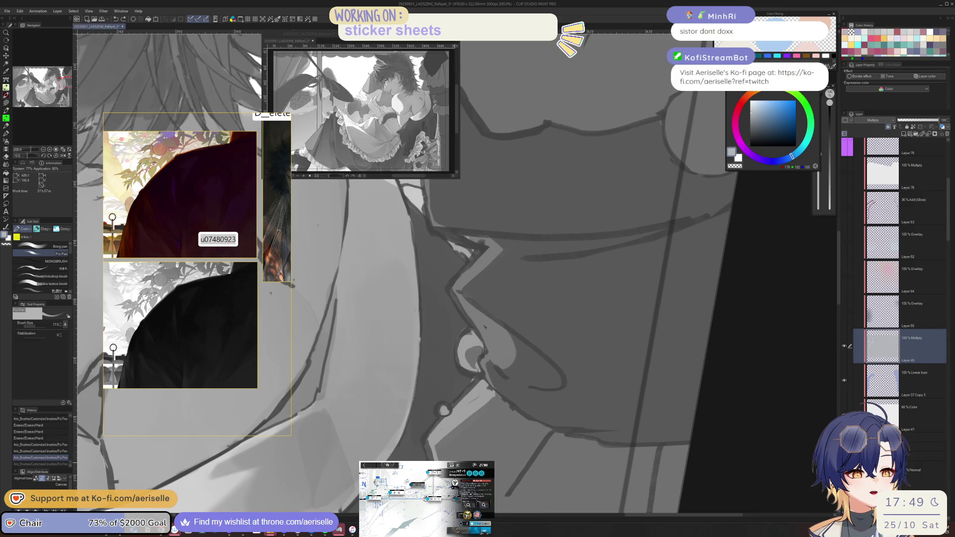
Erase stray lines along the jaw and near the chin with the canvas rotated.
{"action": "scroll", "coordinate": [450, 443], "scroll_direction": "down", "scroll_amount": 2}
{"action": "left_click_drag", "start_coordinate": [451, 443], "coordinate": [452, 449]}
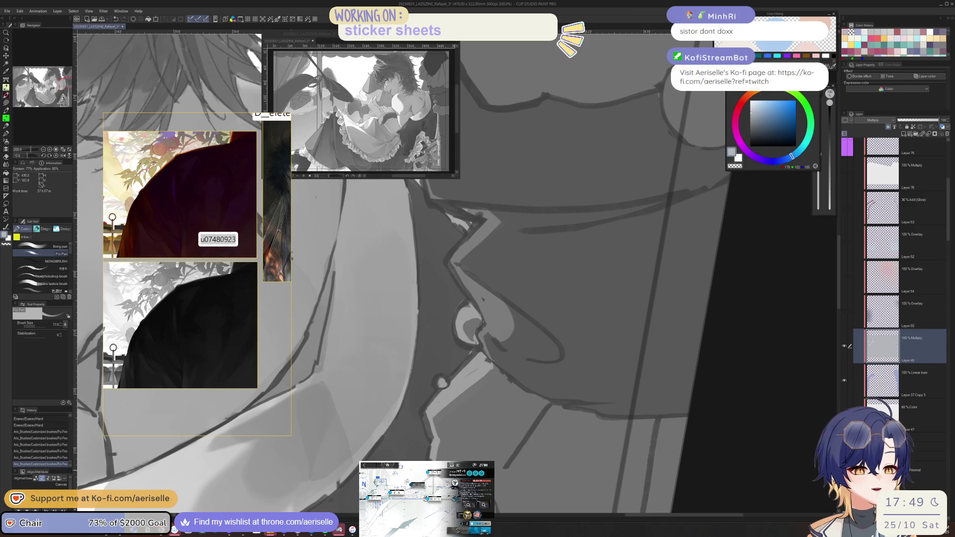
{"action": "key", "text": "asciicircum"}
{"action": "key", "text": "asciicircum"}
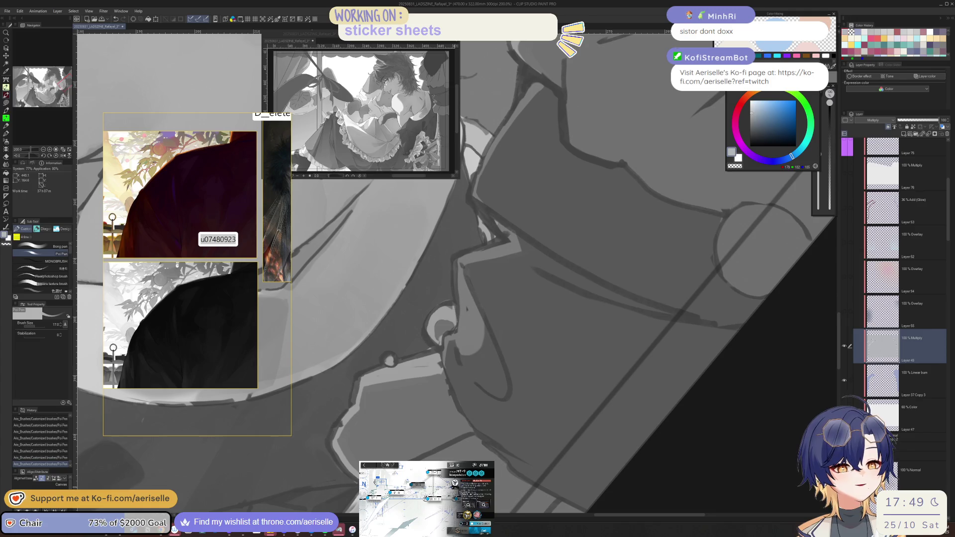
{"action": "key", "text": "e"}
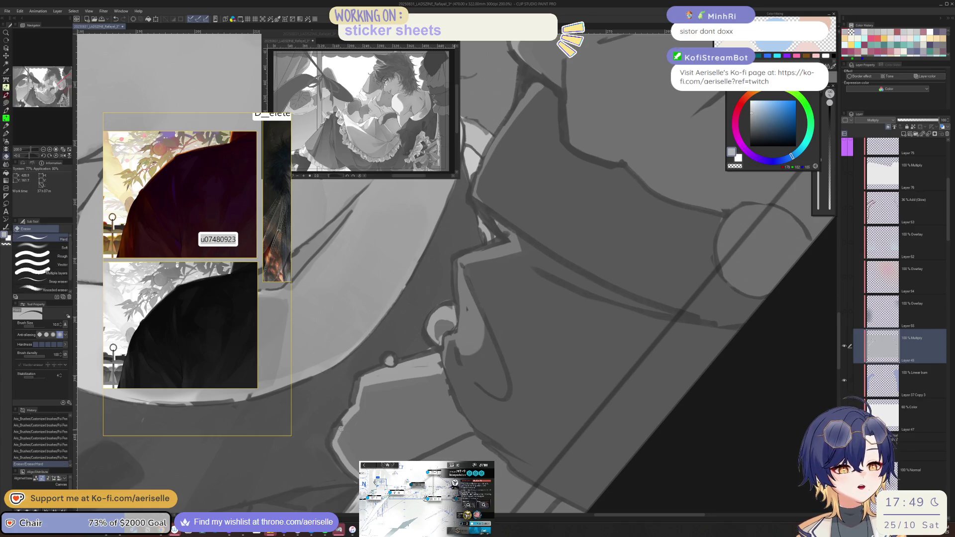
{"action": "left_click_drag", "start_coordinate": [338, 433], "coordinate": [339, 442]}
{"action": "key", "text": "minus"}
{"action": "key", "text": "minus"}
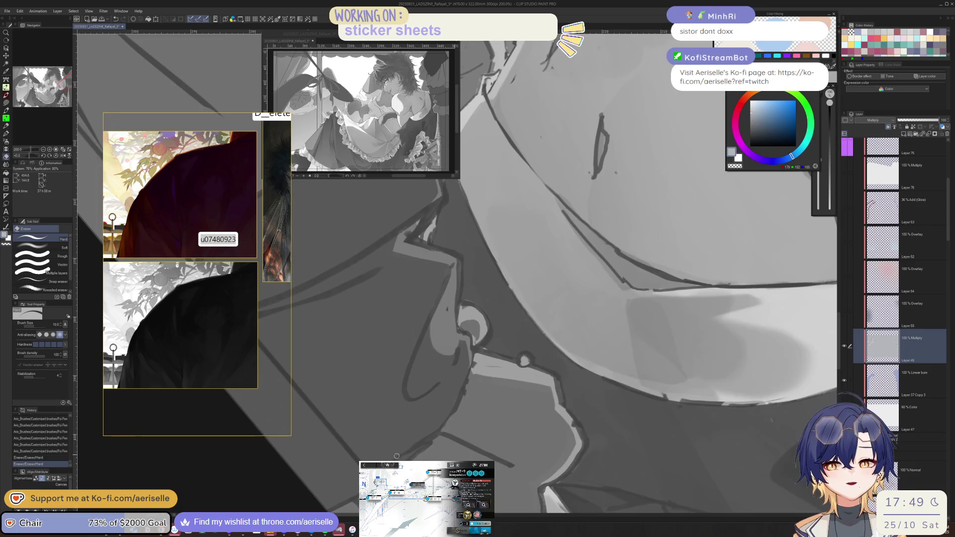
{"action": "left_click_drag", "start_coordinate": [428, 413], "coordinate": [438, 398]}
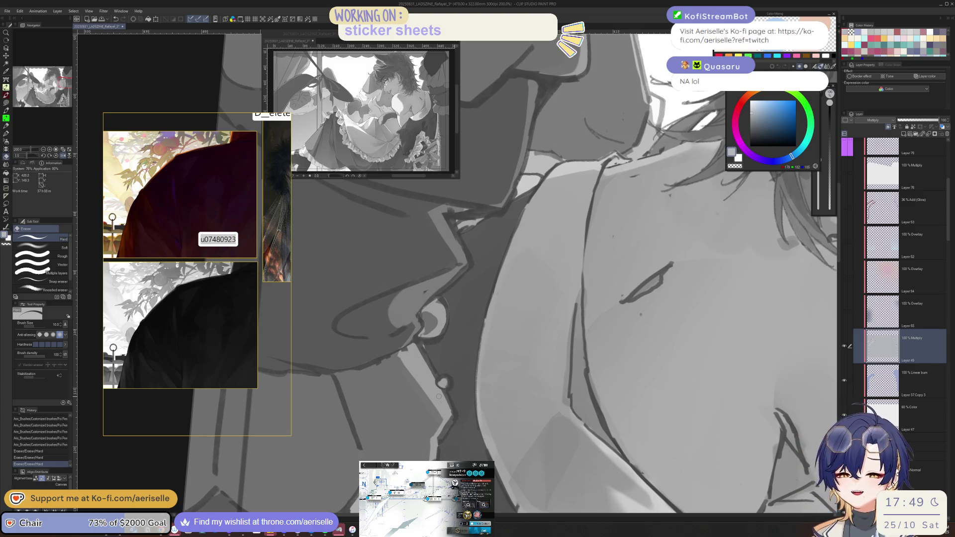
{"action": "left_click", "coordinate": [439, 397]}
Draw new Poi Pen lines along the chin and neck, then zoom out to review the figure.
{"action": "key", "text": "h"}
{"action": "key", "text": "p"}
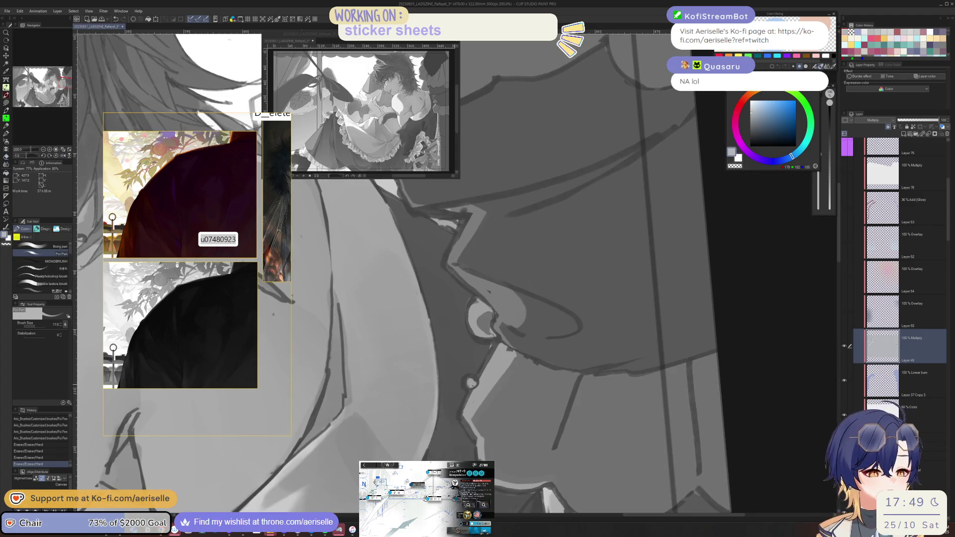
{"action": "left_click_drag", "start_coordinate": [473, 384], "coordinate": [480, 379]}
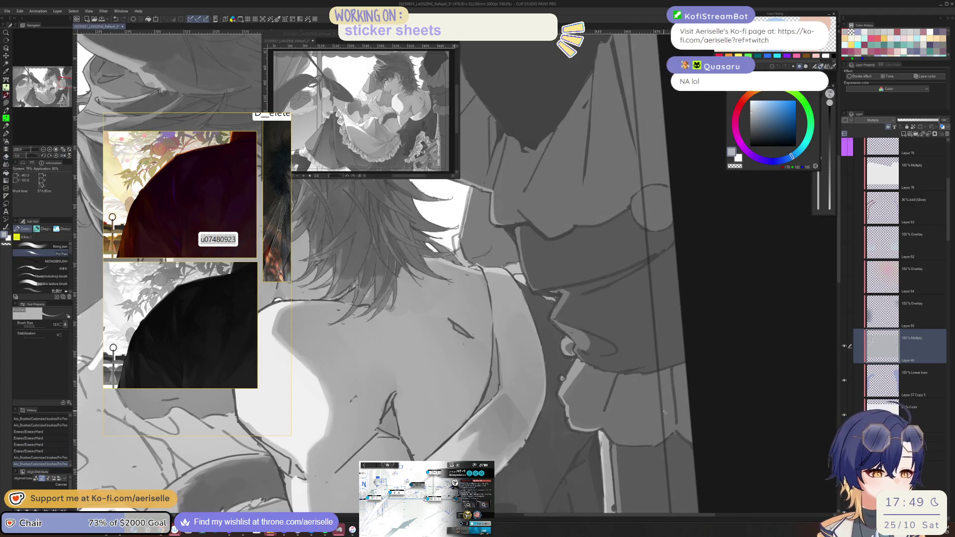
{"action": "key", "text": "ctrl+minus"}
{"action": "scroll", "coordinate": [547, 408], "scroll_direction": "up", "scroll_amount": 2}
{"action": "key", "text": "e"}
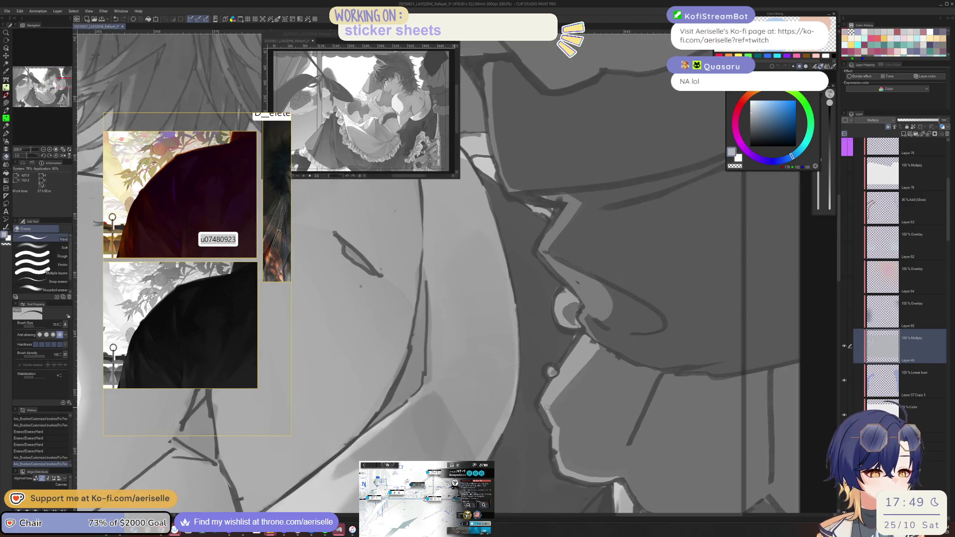
{"action": "key", "text": "p"}
{"action": "key", "text": "ctrl+minus"}
{"action": "key", "text": "ctrl+minus"}
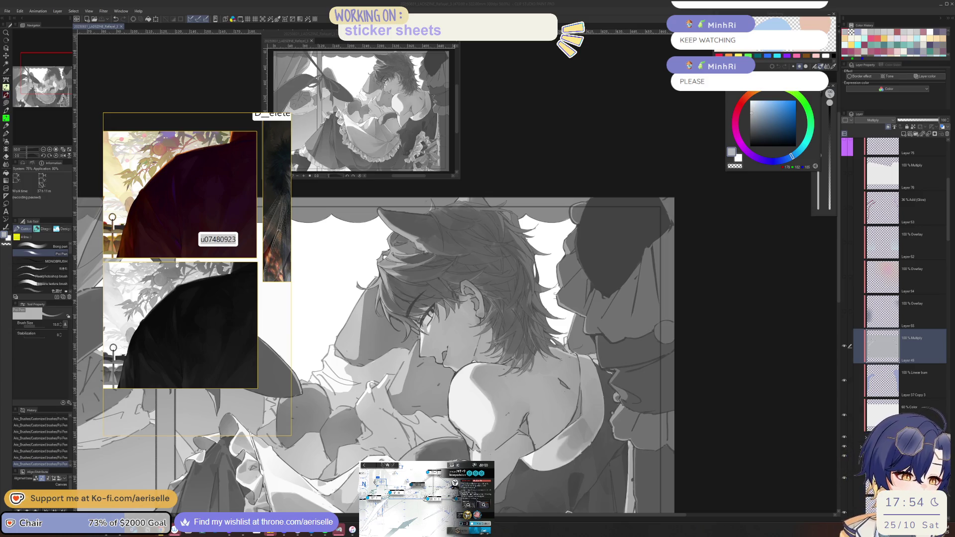
Erase a small patch of shading near the neck with the Hard Eraser, checking it in a mirrored, zoomed view.
{"action": "right_click", "coordinate": [879, 344]}
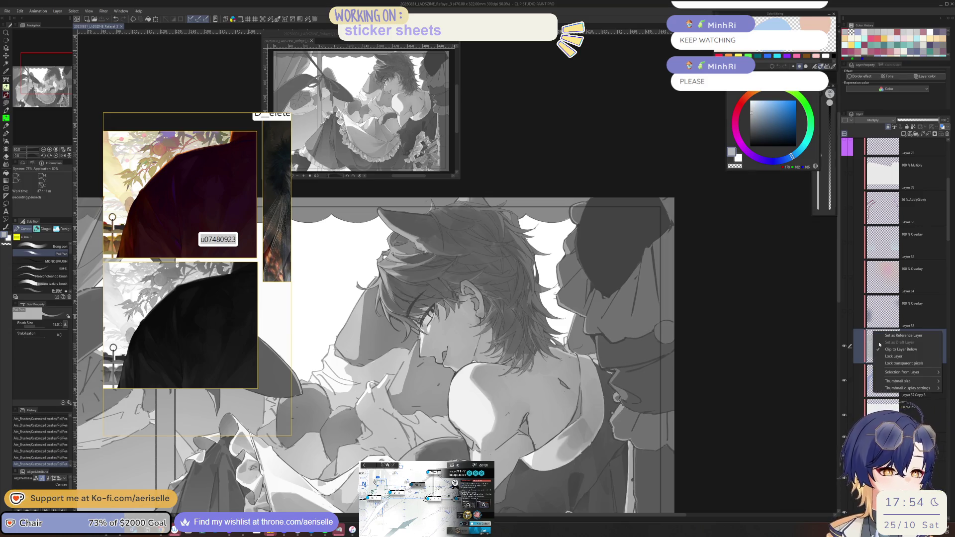
{"action": "key", "text": "Escape"}
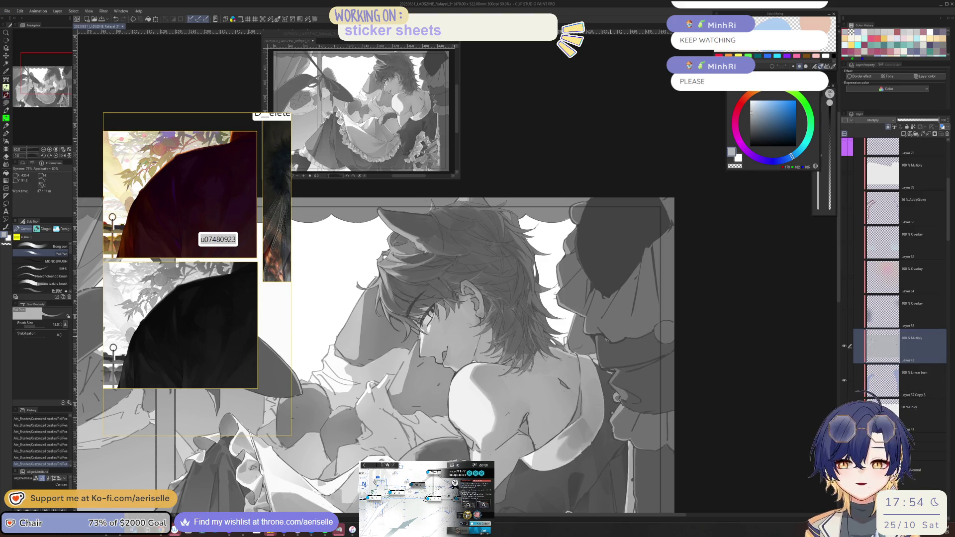
{"action": "key", "text": "minus"}
{"action": "scroll", "coordinate": [594, 348], "scroll_direction": "up", "scroll_amount": 4}
{"action": "key", "text": "e"}
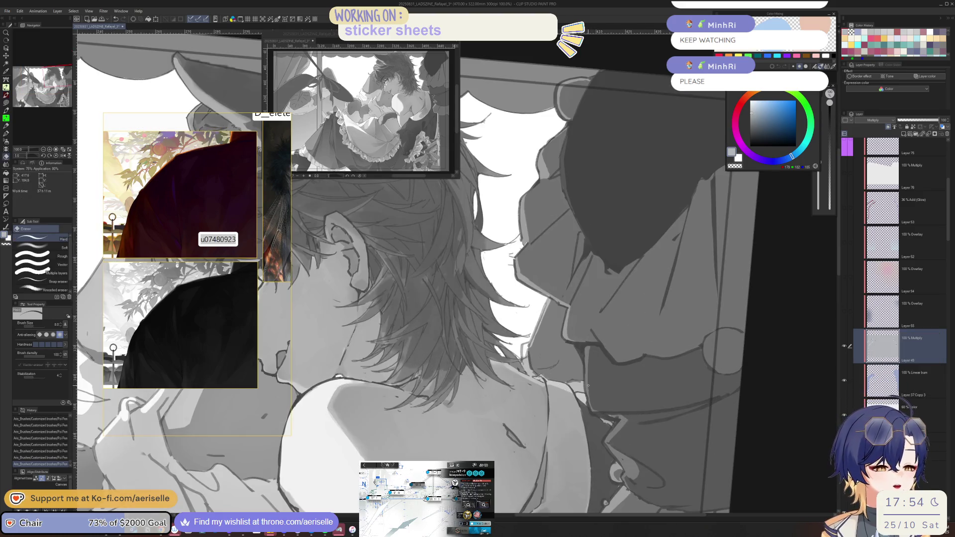
{"action": "key", "text": "h"}
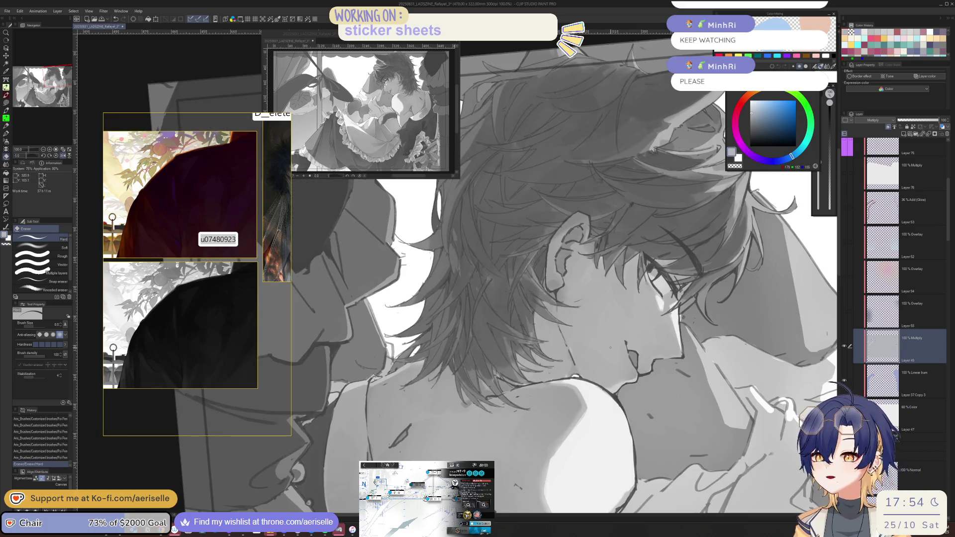
{"action": "scroll", "coordinate": [612, 346], "scroll_direction": "up", "scroll_amount": 1}
{"action": "key", "text": "minus"}
{"action": "key", "text": "minus"}
{"action": "key", "text": "minus"}
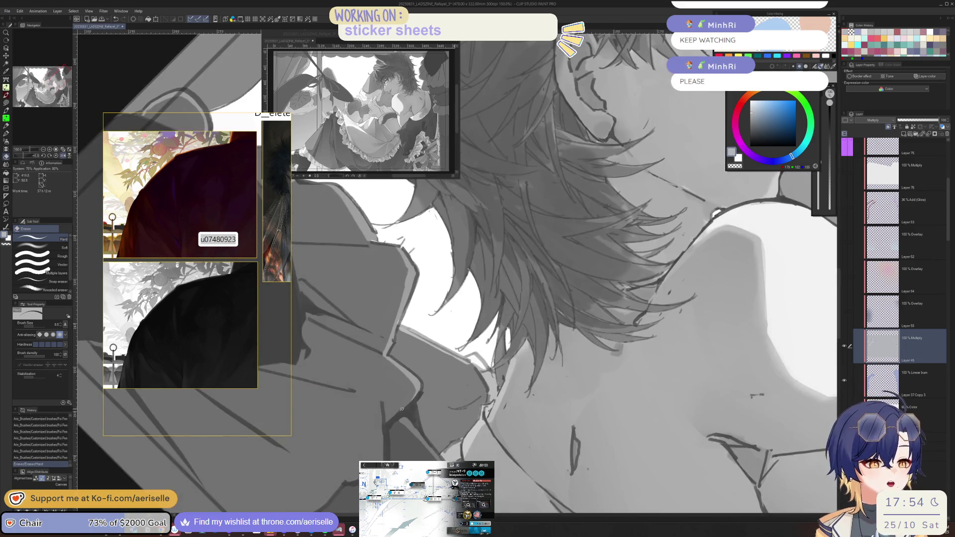
{"action": "left_click_drag", "start_coordinate": [415, 404], "coordinate": [409, 396]}
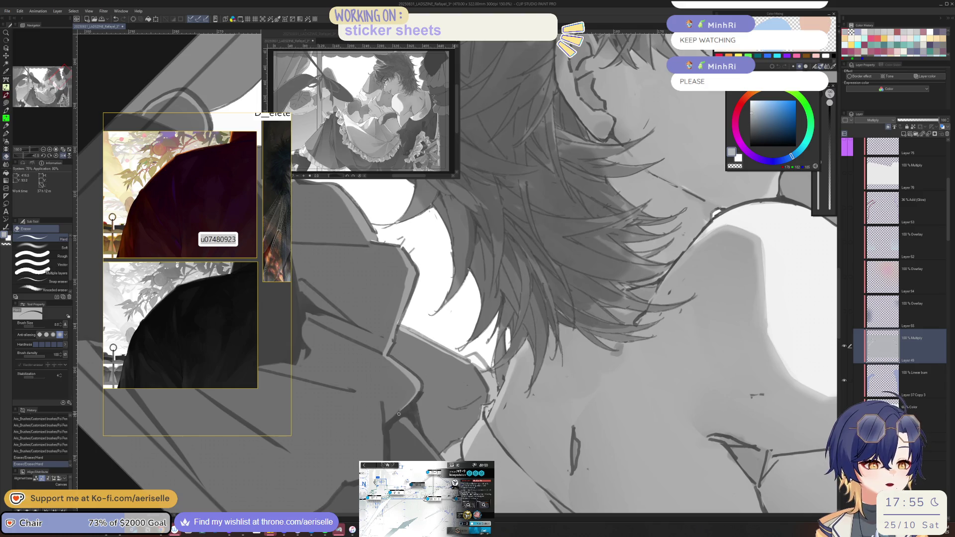
{"action": "key", "text": "h"}
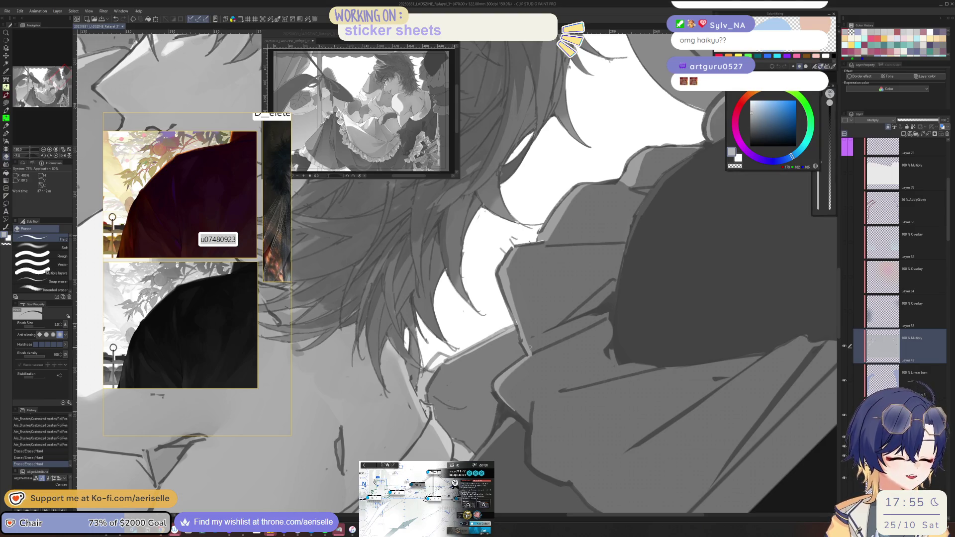
{"action": "key", "text": "h"}
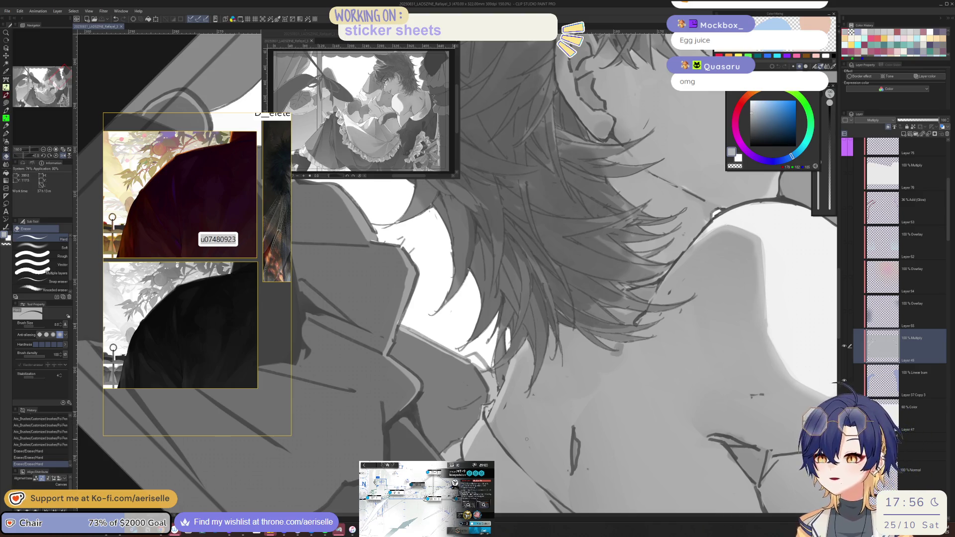
Paint a shading stroke near the hair with the Poi Pen.
{"action": "left_click_drag", "start_coordinate": [458, 273], "coordinate": [445, 281]}
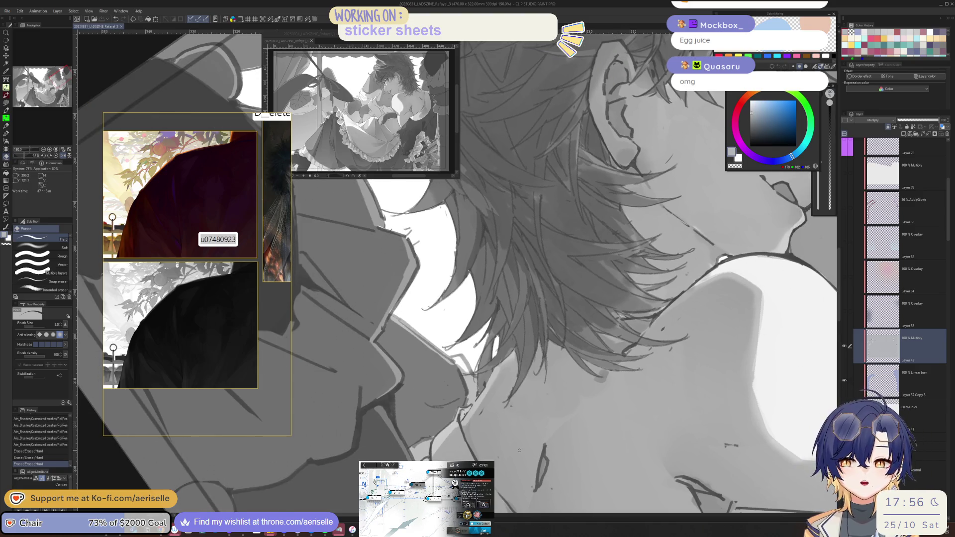
{"action": "key", "text": "p"}
{"action": "left_click_drag", "start_coordinate": [467, 427], "coordinate": [471, 439]}
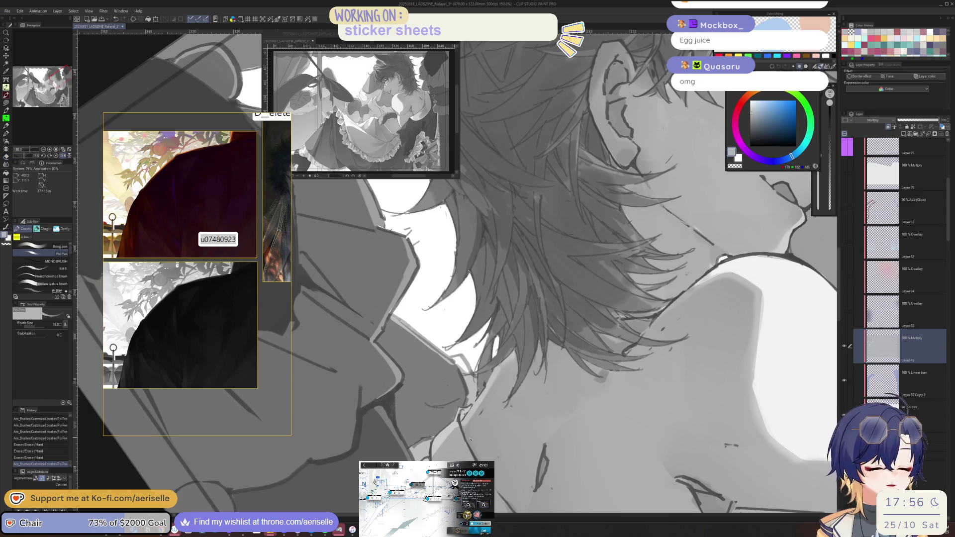
{"action": "key", "text": "ctrl+minus"}
{"action": "key", "text": "ctrl+minus"}
{"action": "key", "text": "ctrl+minus"}
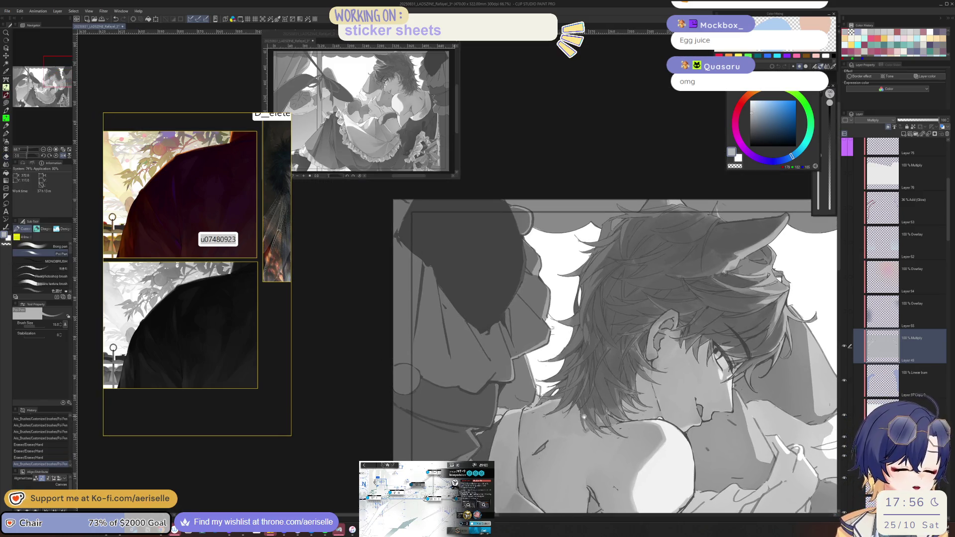
{"action": "key", "text": "ctrl+plus"}
{"action": "key", "text": "ctrl+plus"}
{"action": "key", "text": "ctrl+plus"}
{"action": "key", "text": "minus"}
{"action": "key", "text": "minus"}
{"action": "key", "text": "minus"}
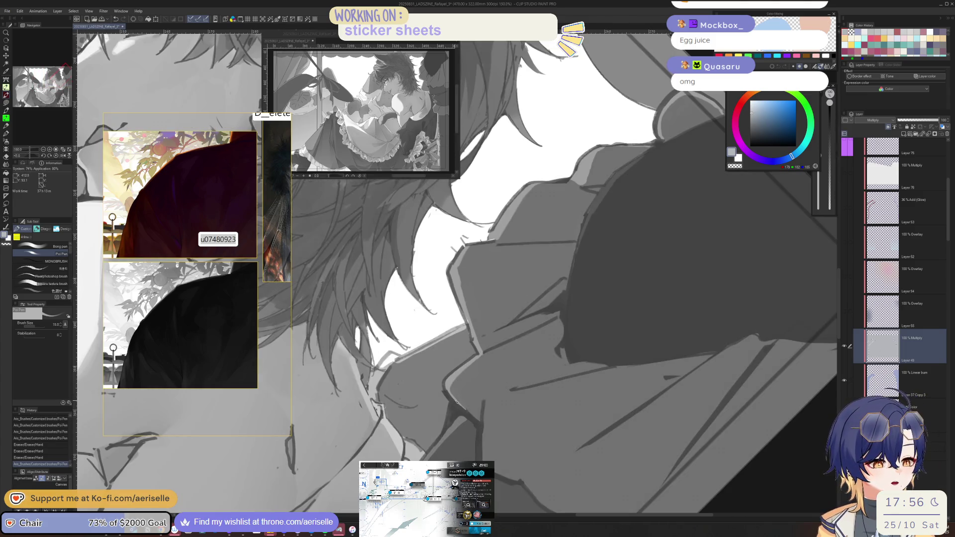
Try a Hard Eraser stroke on the shading, undo it, and straighten the view.
{"action": "key", "text": "e"}
{"action": "left_click", "coordinate": [474, 416]}
{"action": "key", "text": "ctrl+z"}
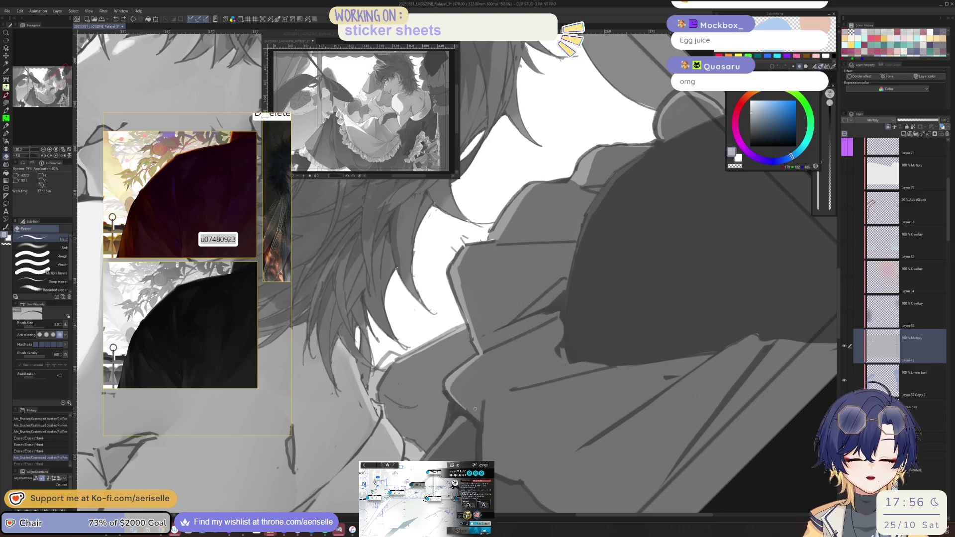
{"action": "key", "text": "p"}
{"action": "key", "text": "asciicircum"}
{"action": "key", "text": "asciicircum"}
{"action": "key", "text": "asciicircum"}
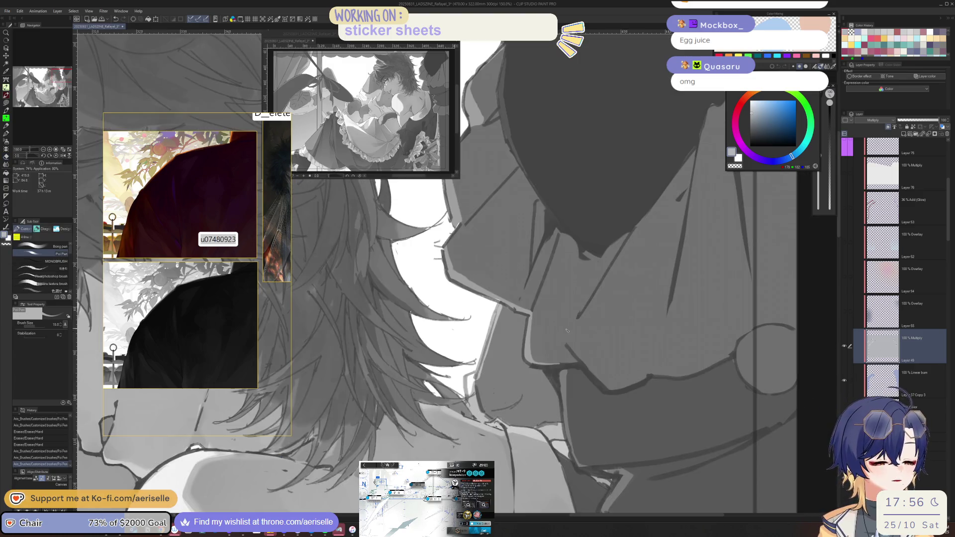
{"action": "key", "text": "asciicircum"}
Lasso-fill a small patch of shading on the collar.
{"action": "key", "text": "u"}
{"action": "left_click", "coordinate": [547, 363]}
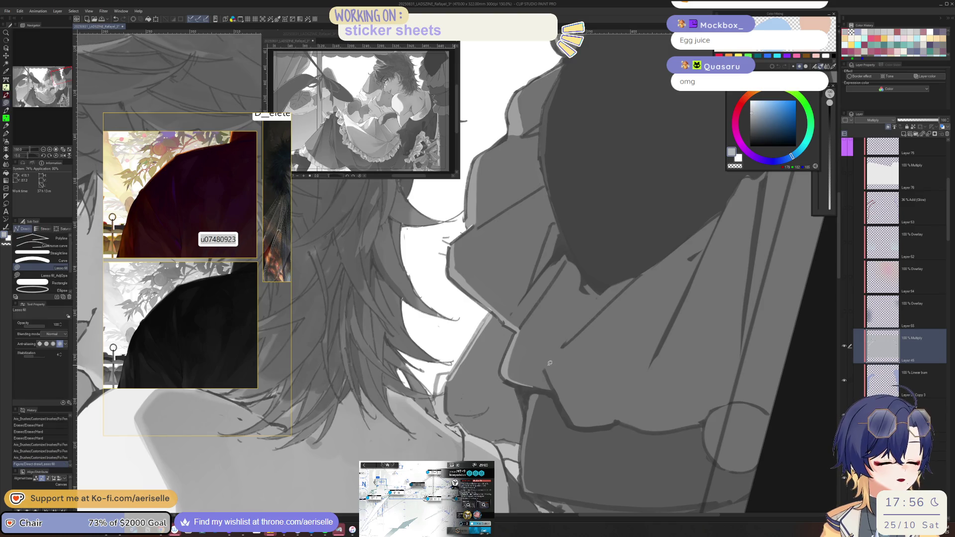
{"action": "mouse_move", "coordinate": [527, 369]}
{"action": "left_mouse_down"}
{"action": "mouse_move", "coordinate": [547, 367]}
{"action": "mouse_move", "coordinate": [545, 380]}
{"action": "mouse_move", "coordinate": [550, 366]}
{"action": "left_mouse_up"}
{"action": "key", "text": "p"}
{"action": "key", "text": "ctrl+z"}
{"action": "key", "text": "ctrl+y"}
{"action": "scroll", "coordinate": [657, 392], "scroll_direction": "down", "scroll_amount": 4}
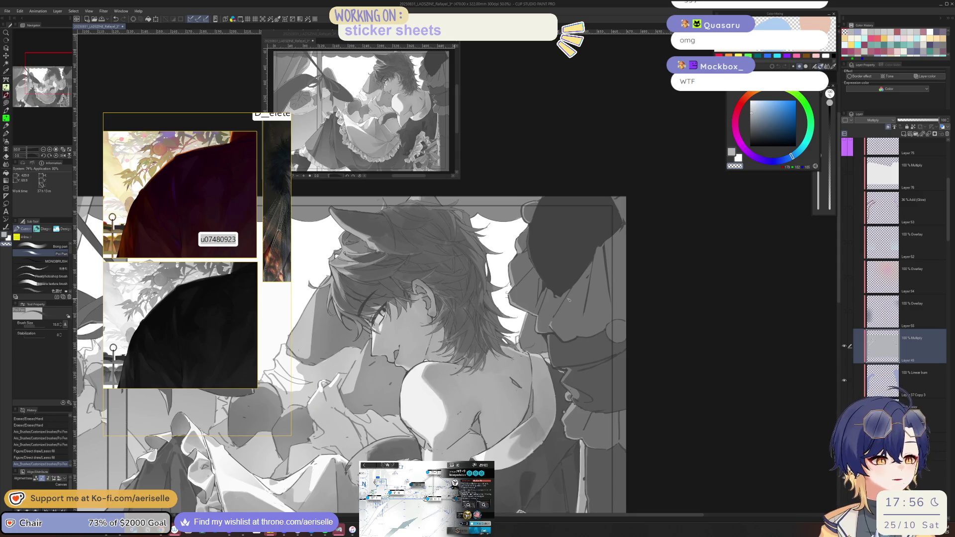
{"action": "scroll", "coordinate": [575, 361], "scroll_direction": "up", "scroll_amount": 4}
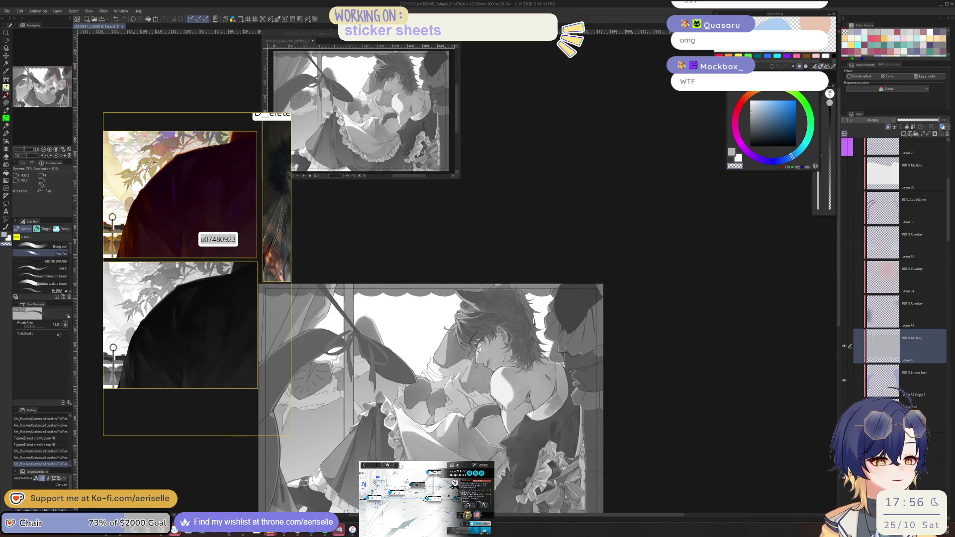
{"action": "scroll", "coordinate": [672, 336], "scroll_direction": "down", "scroll_amount": 5}
{"action": "scroll", "coordinate": [875, 199], "scroll_direction": "up", "scroll_amount": 5}
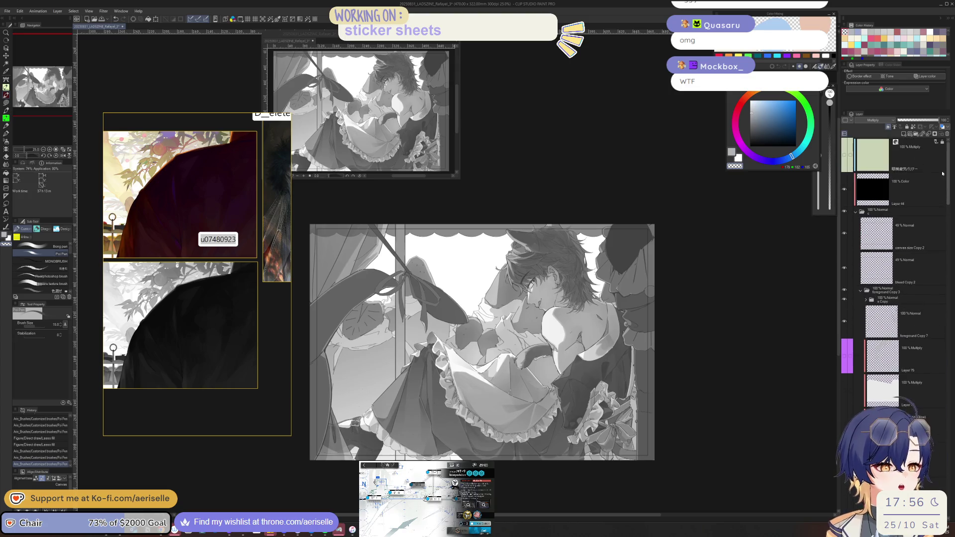
{"action": "left_click", "coordinate": [846, 193]}
{"action": "left_click", "coordinate": [845, 191]}
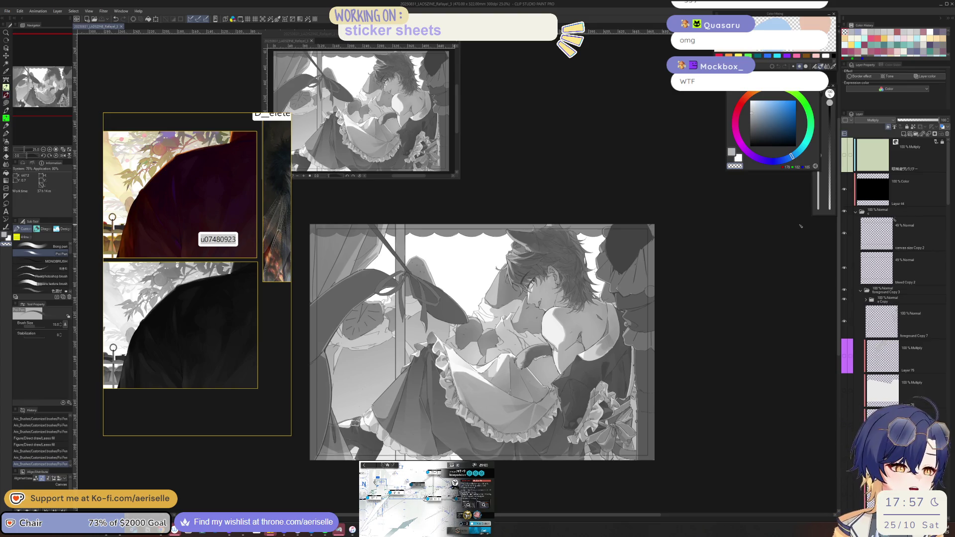
{"action": "left_click", "coordinate": [920, 200]}
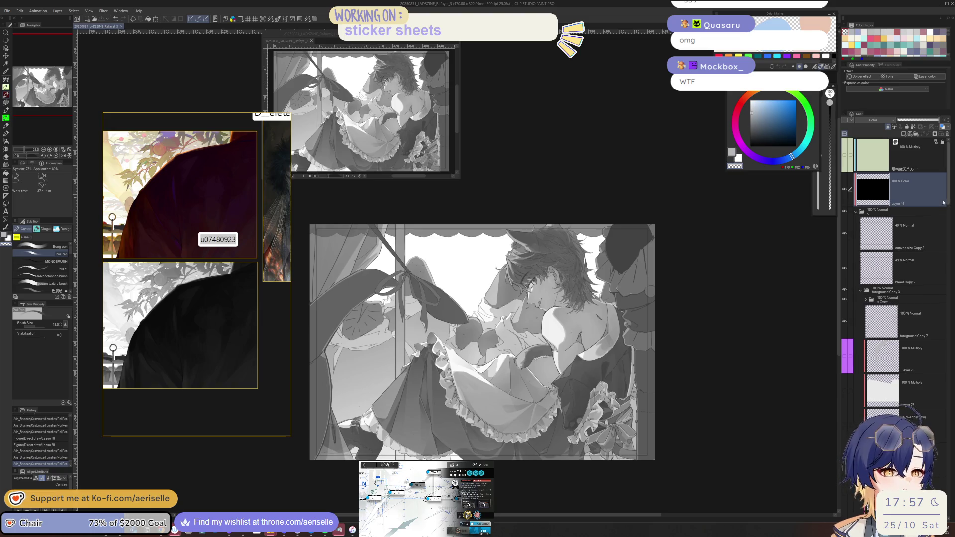
Hide Layer 44 to reveal full colour, compare Layer 75 on and off, then collapse the folder.
{"action": "left_click", "coordinate": [844, 188]}
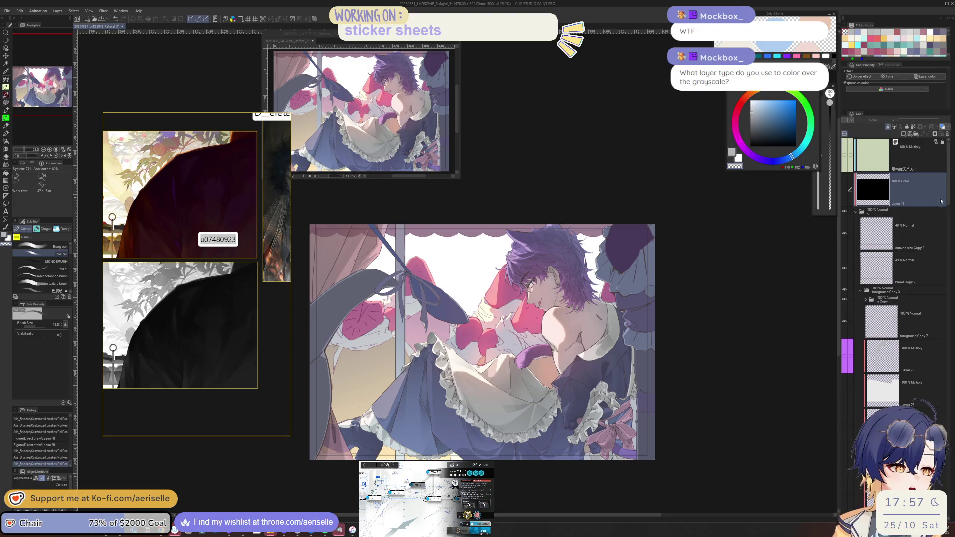
{"action": "mouse_move", "coordinate": [948, 202]}
{"action": "left_mouse_down"}
{"action": "mouse_move", "coordinate": [951, 219]}
{"action": "mouse_move", "coordinate": [948, 192]}
{"action": "left_mouse_up"}
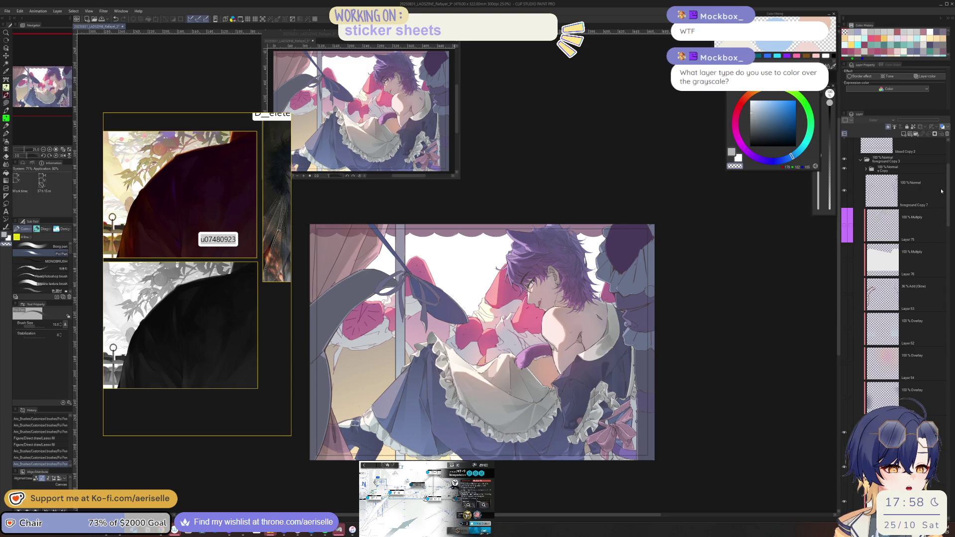
{"action": "left_click", "coordinate": [866, 170]}
{"action": "scroll", "coordinate": [949, 196], "scroll_direction": "down", "scroll_amount": 5}
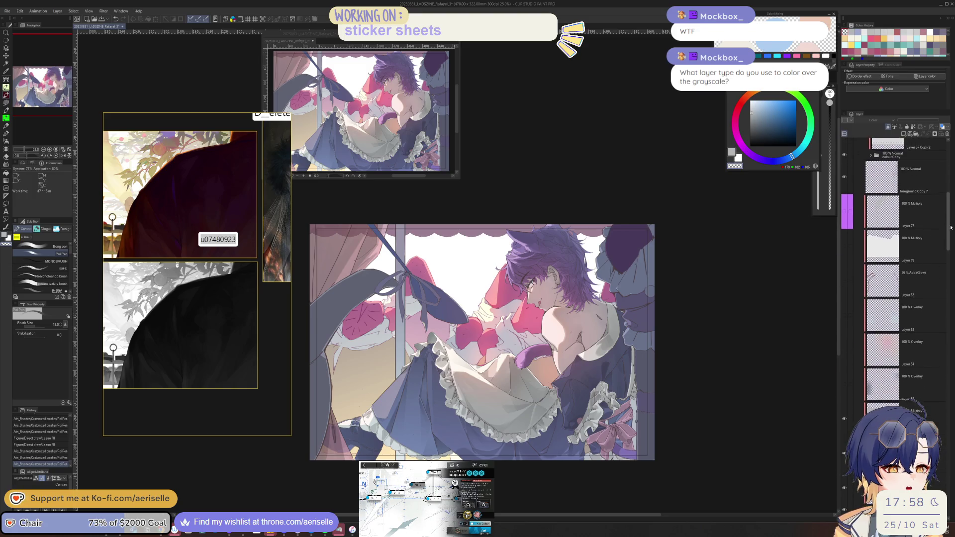
{"action": "left_click", "coordinate": [845, 212]}
{"action": "left_click", "coordinate": [844, 211]}
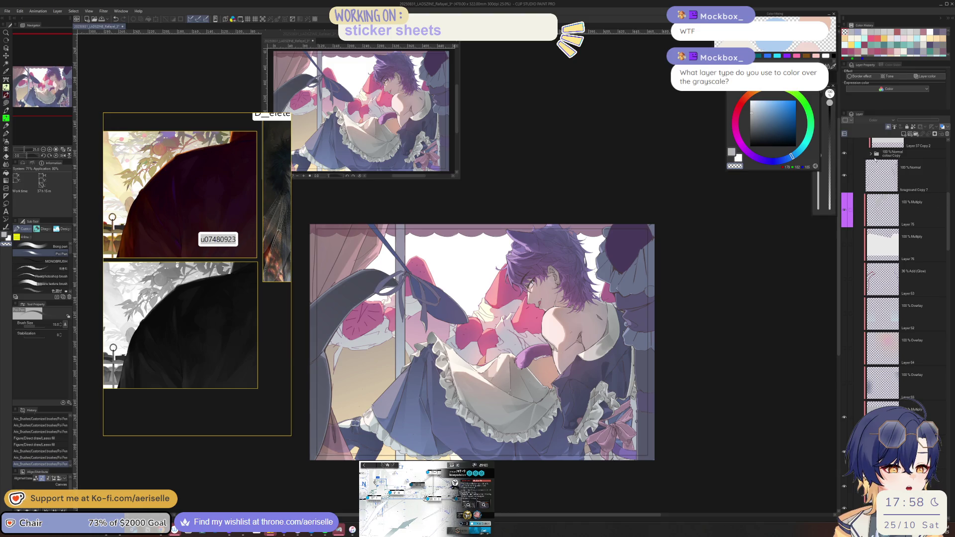
{"action": "scroll", "coordinate": [929, 194], "scroll_direction": "up", "scroll_amount": 2}
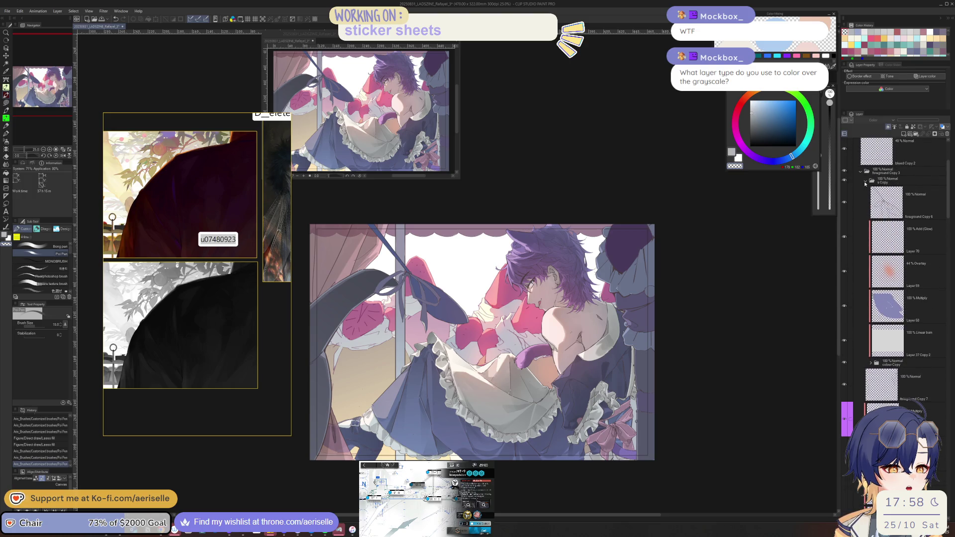
{"action": "scroll", "coordinate": [867, 192], "scroll_direction": "up", "scroll_amount": 1}
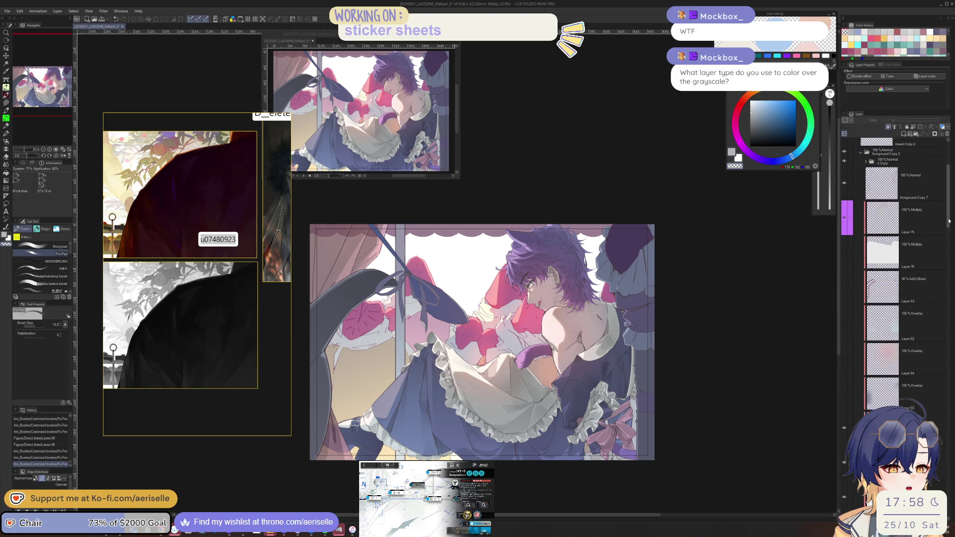
{"action": "left_click", "coordinate": [866, 191]}
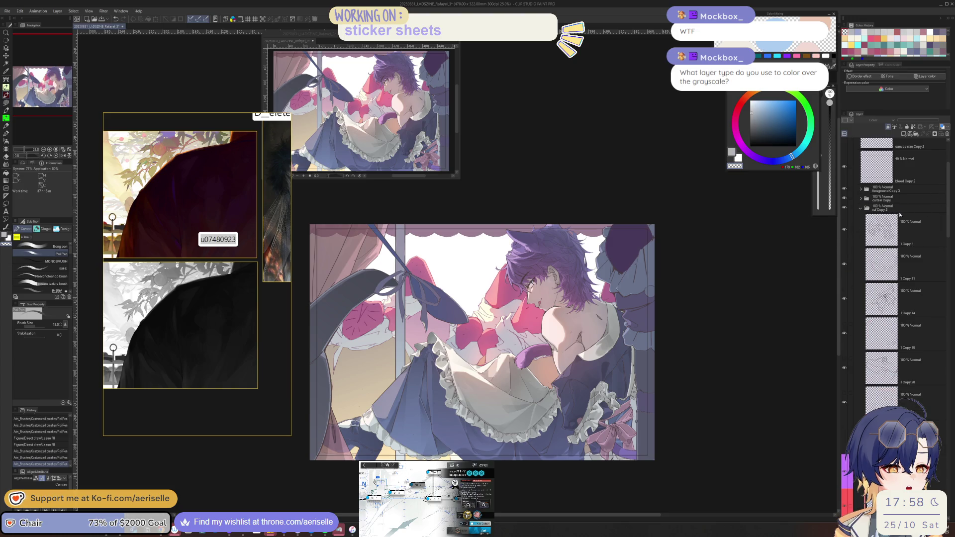
Compare the purple Multiply and light overlay shading layers by toggling their visibility.
{"action": "left_click_drag", "start_coordinate": [949, 199], "coordinate": [949, 250]}
{"action": "left_click_drag", "start_coordinate": [846, 261], "coordinate": [849, 279]}
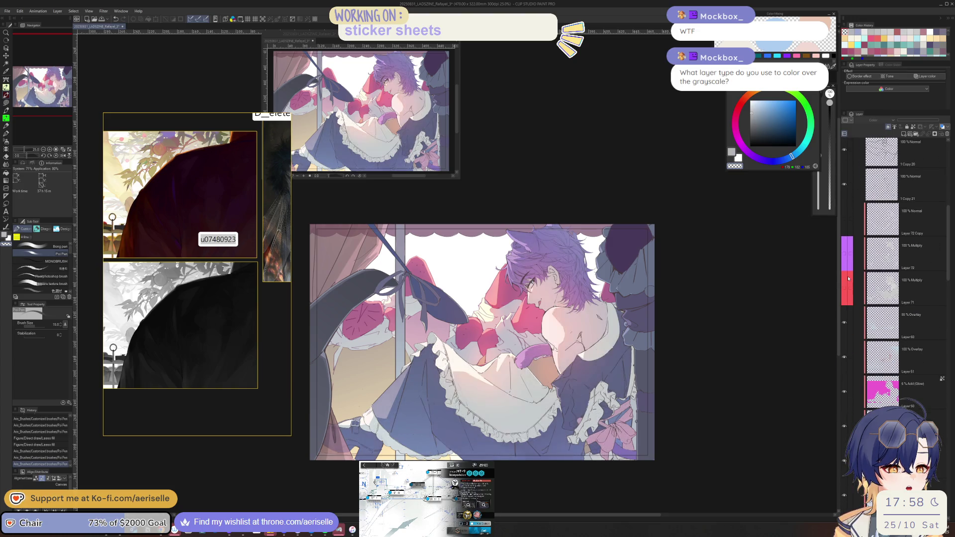
{"action": "scroll", "coordinate": [582, 355], "scroll_direction": "up", "scroll_amount": 1}
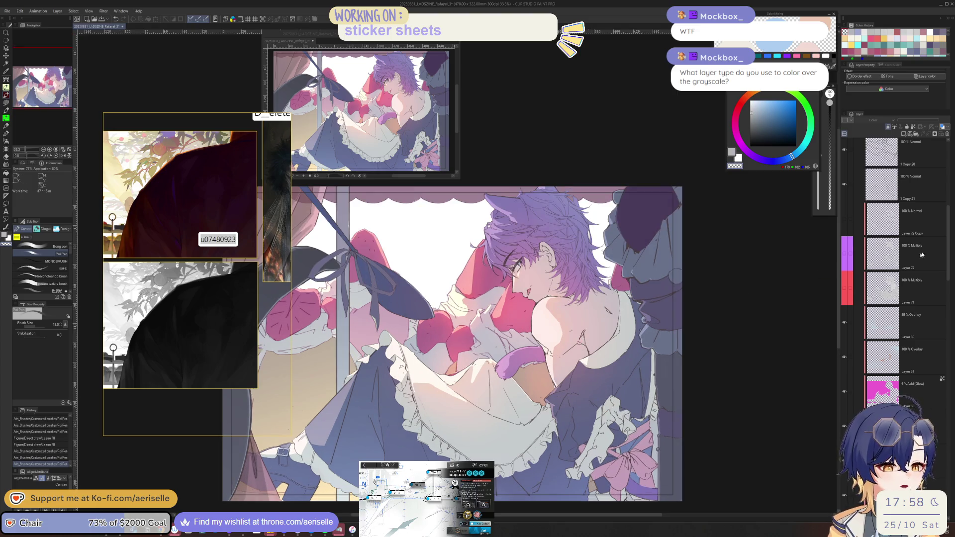
{"action": "left_click", "coordinate": [845, 263]}
{"action": "left_click", "coordinate": [846, 264]}
{"action": "scroll", "coordinate": [948, 254], "scroll_direction": "down", "scroll_amount": 3}
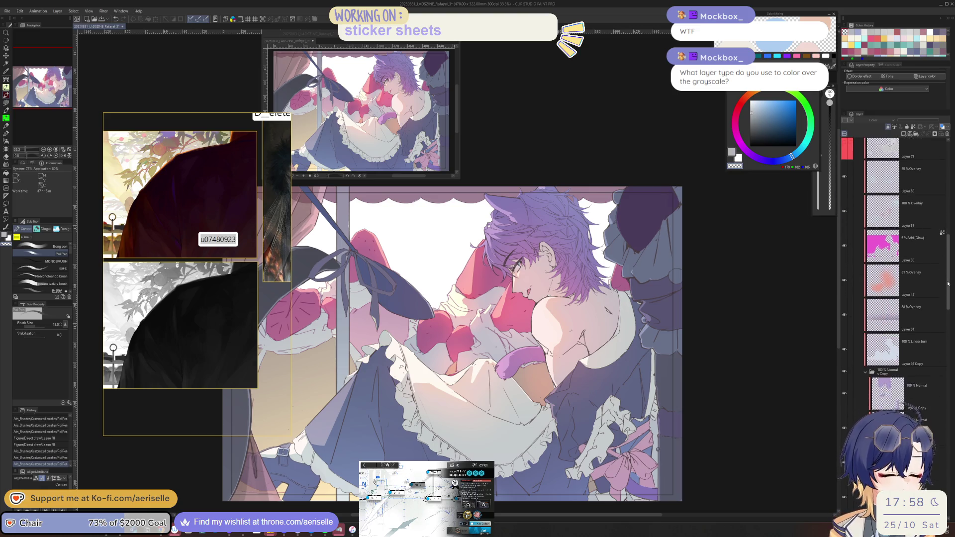
{"action": "left_click", "coordinate": [926, 401]}
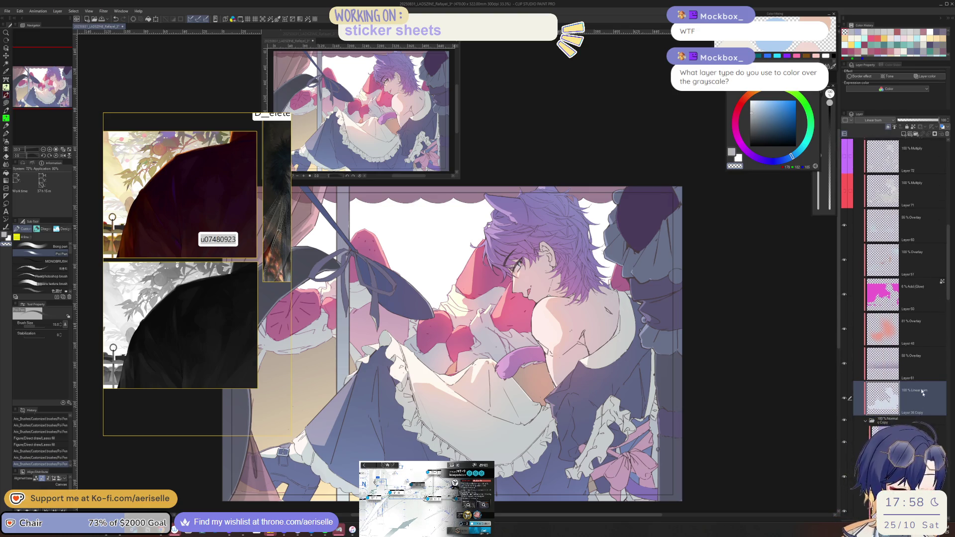
{"action": "left_click", "coordinate": [851, 358]}
{"action": "mouse_move", "coordinate": [687, 416]}
{"action": "left_mouse_down"}
{"action": "mouse_move", "coordinate": [738, 401]}
{"action": "mouse_move", "coordinate": [719, 401]}
{"action": "left_mouse_up"}
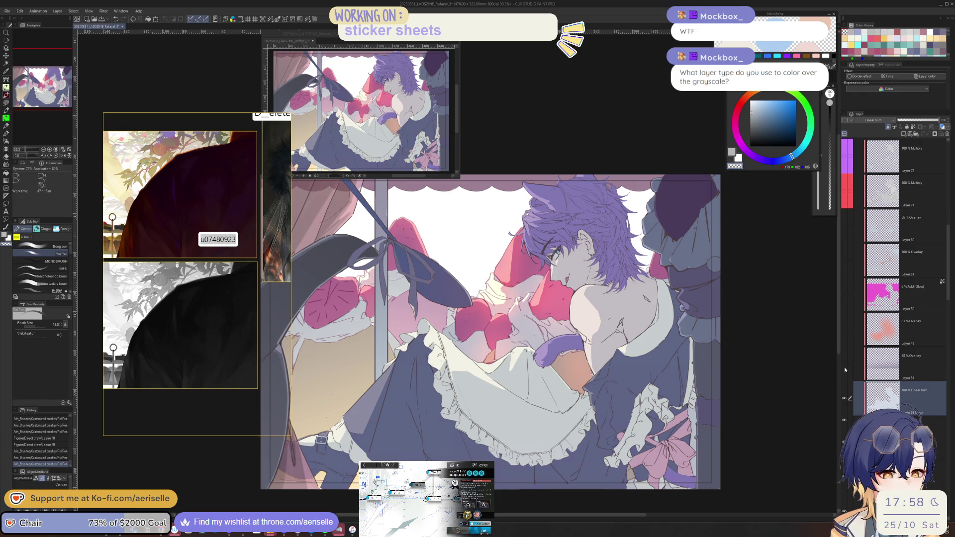
Turn on Layers 48 (81% Overlay), 51, 60 and 72 to brighten and deepen the colours.
{"action": "left_click", "coordinate": [846, 333]}
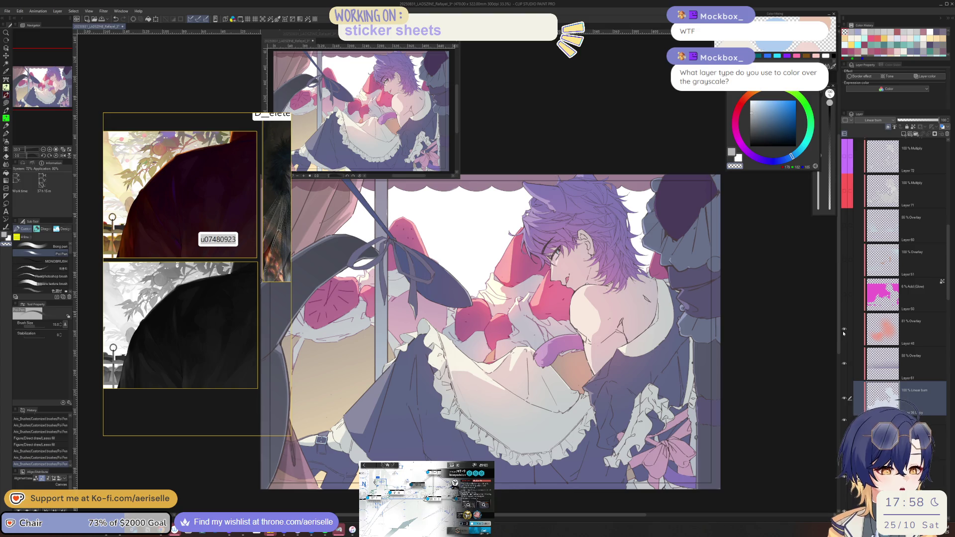
{"action": "left_click", "coordinate": [844, 330]}
{"action": "left_click", "coordinate": [842, 330]}
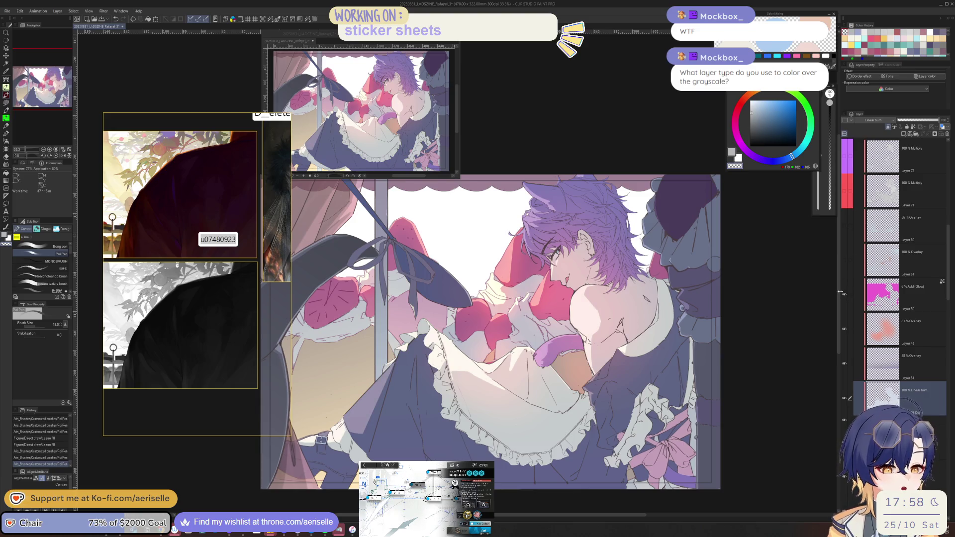
{"action": "left_click", "coordinate": [845, 261]}
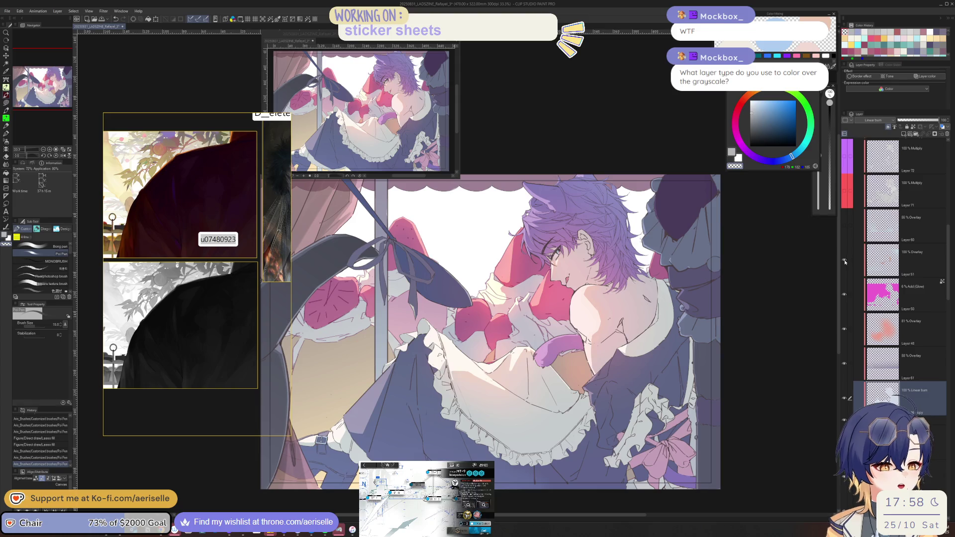
{"action": "left_click", "coordinate": [847, 226]}
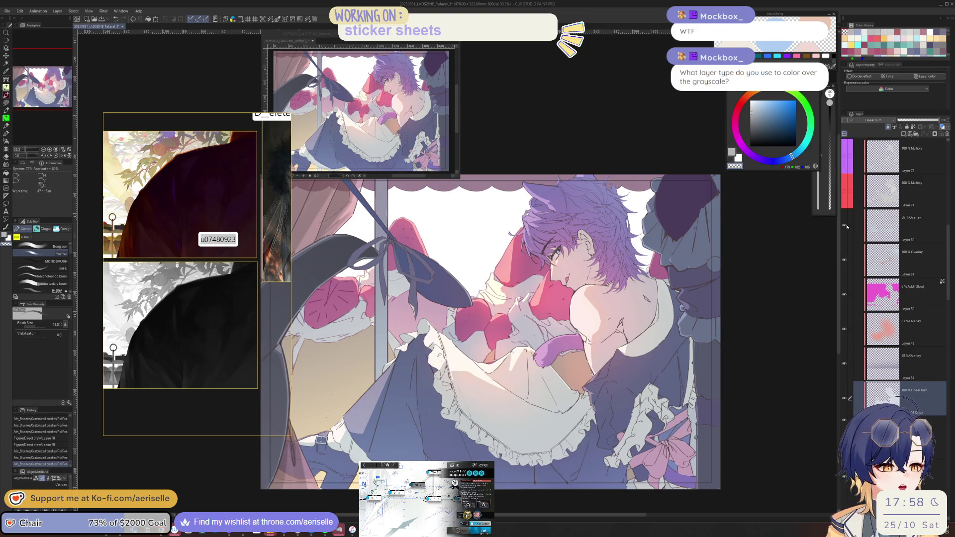
{"action": "scroll", "coordinate": [942, 235], "scroll_direction": "up", "scroll_amount": 3}
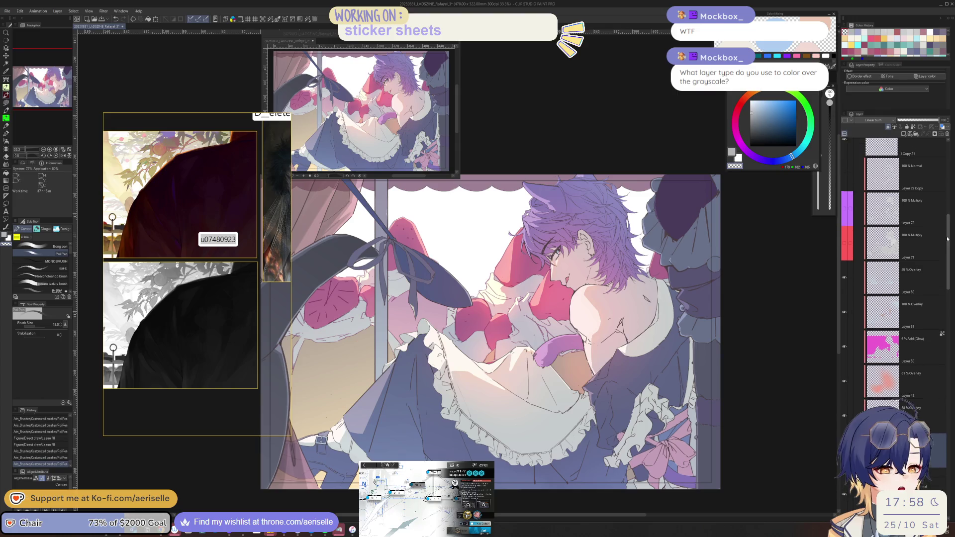
{"action": "left_click", "coordinate": [841, 223]}
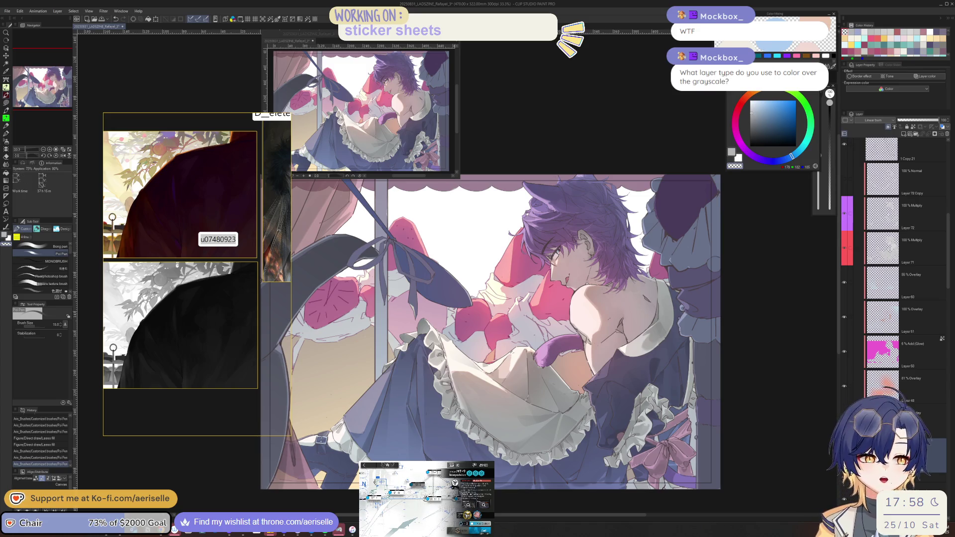
{"action": "left_click_drag", "start_coordinate": [299, 34], "coordinate": [438, 98]}
{"action": "left_click", "coordinate": [8, 11]}
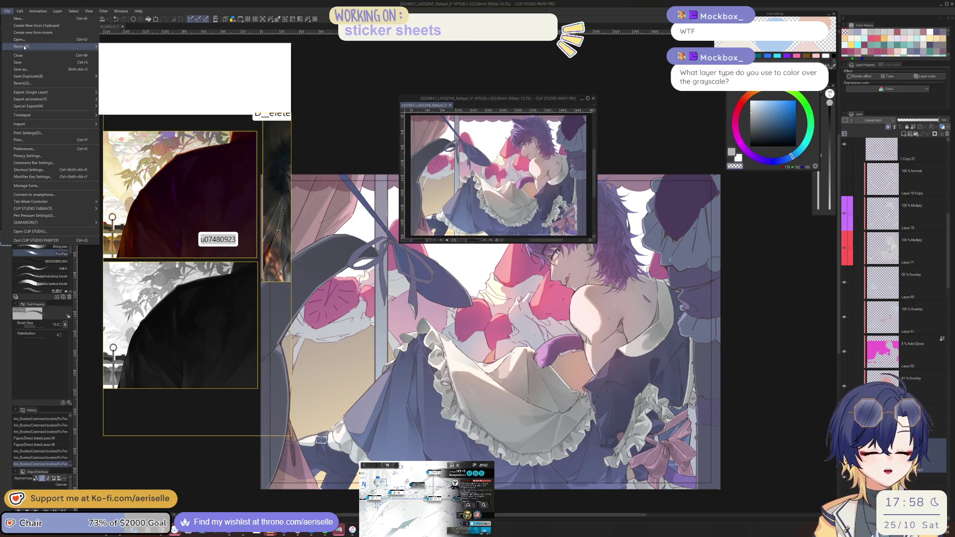
Open the recent Illustration file and enlarge its window.
{"action": "mouse_move", "coordinate": [52, 46]}
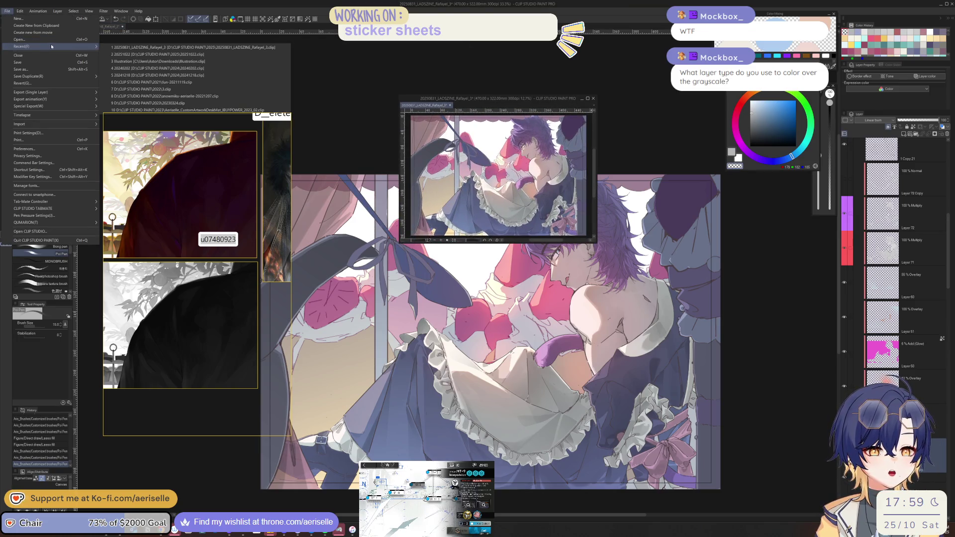
{"action": "left_click", "coordinate": [200, 68]}
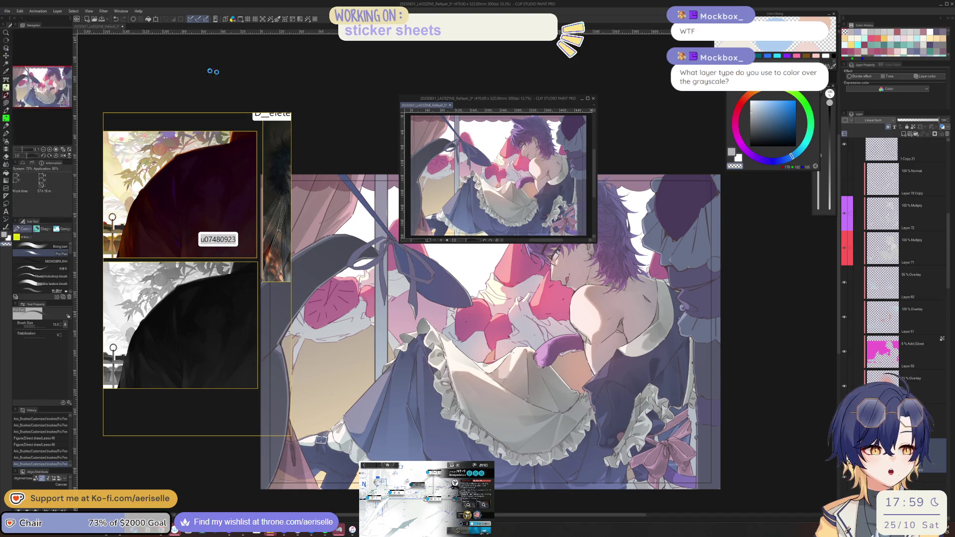
{"action": "mouse_move", "coordinate": [515, 102]}
{"action": "left_mouse_down"}
{"action": "mouse_move", "coordinate": [444, 92]}
{"action": "mouse_move", "coordinate": [422, 72]}
{"action": "left_mouse_up"}
{"action": "mouse_move", "coordinate": [503, 213]}
{"action": "left_mouse_down"}
{"action": "mouse_move", "coordinate": [597, 341]}
{"action": "mouse_move", "coordinate": [764, 479]}
{"action": "left_mouse_up"}
{"action": "scroll", "coordinate": [539, 341], "scroll_direction": "up", "scroll_amount": 3}
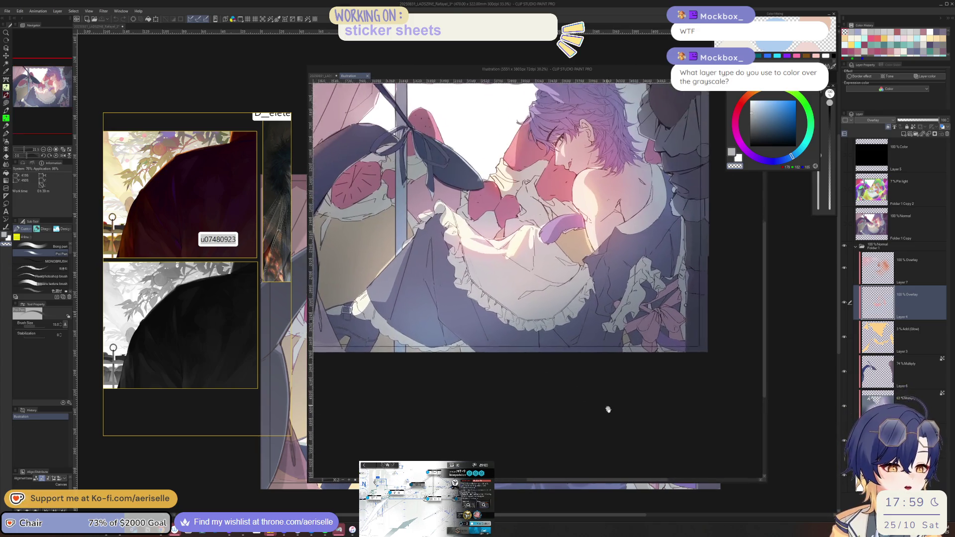
{"action": "scroll", "coordinate": [632, 464], "scroll_direction": "up", "scroll_amount": 2}
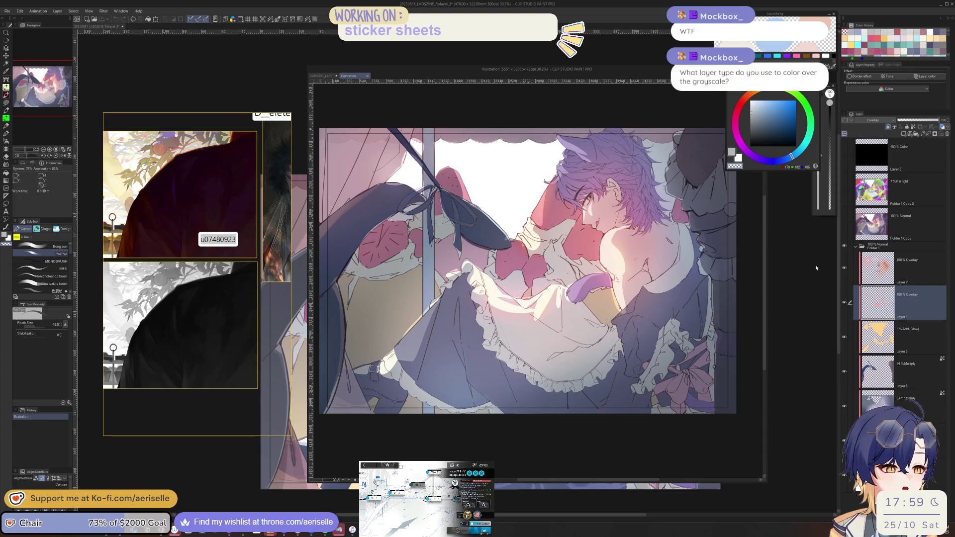
Compare Layers 7, 4 and 6 on and off, keep them visible, and show Folder 1 Copy 2.
{"action": "left_click", "coordinate": [844, 271]}
{"action": "left_click", "coordinate": [844, 269]}
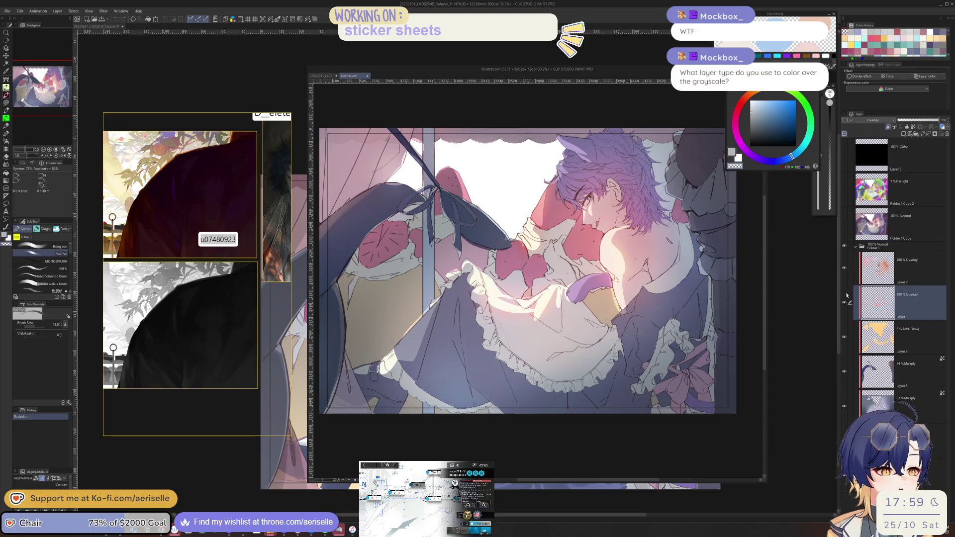
{"action": "left_click", "coordinate": [844, 303]}
{"action": "left_click", "coordinate": [845, 304]}
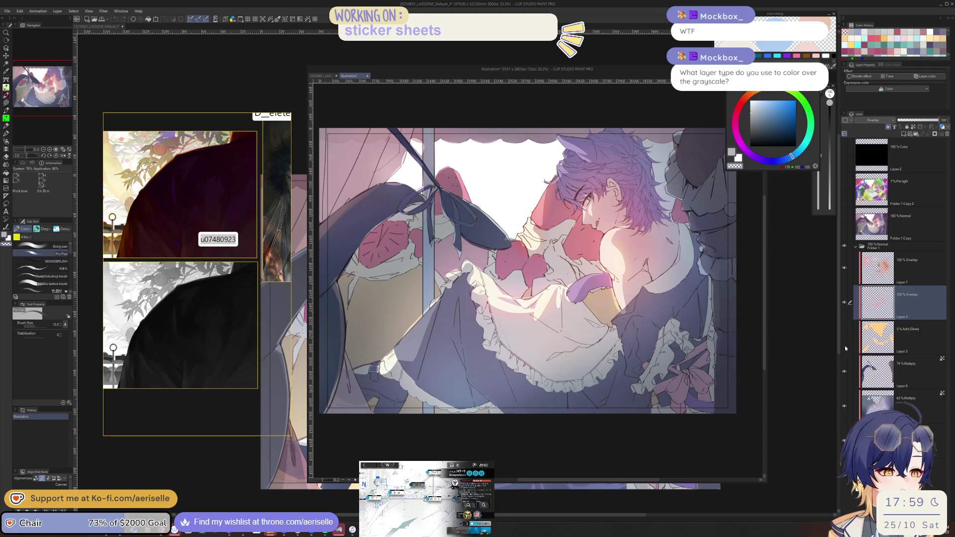
{"action": "left_click", "coordinate": [845, 370]}
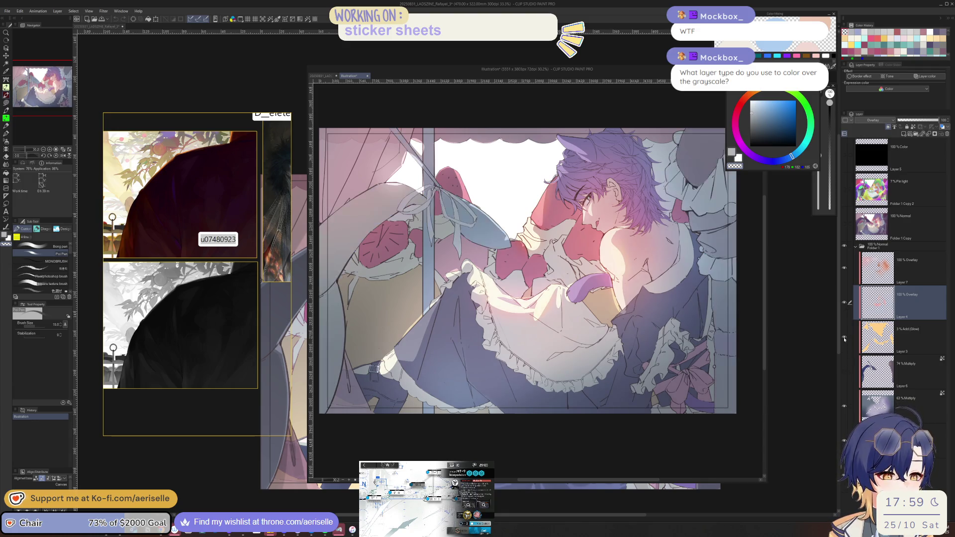
{"action": "left_click", "coordinate": [844, 303]}
{"action": "left_click", "coordinate": [844, 269]}
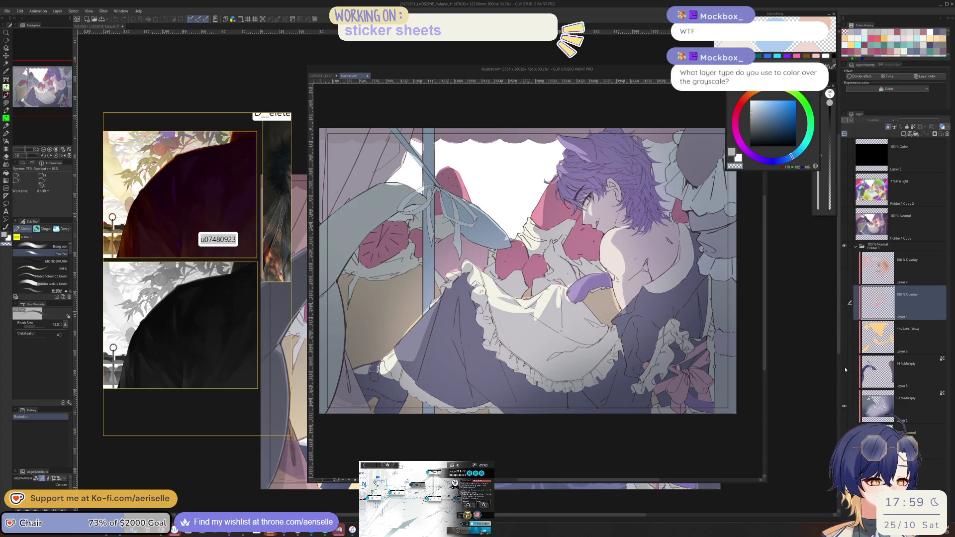
{"action": "left_click_drag", "start_coordinate": [844, 371], "coordinate": [844, 268]}
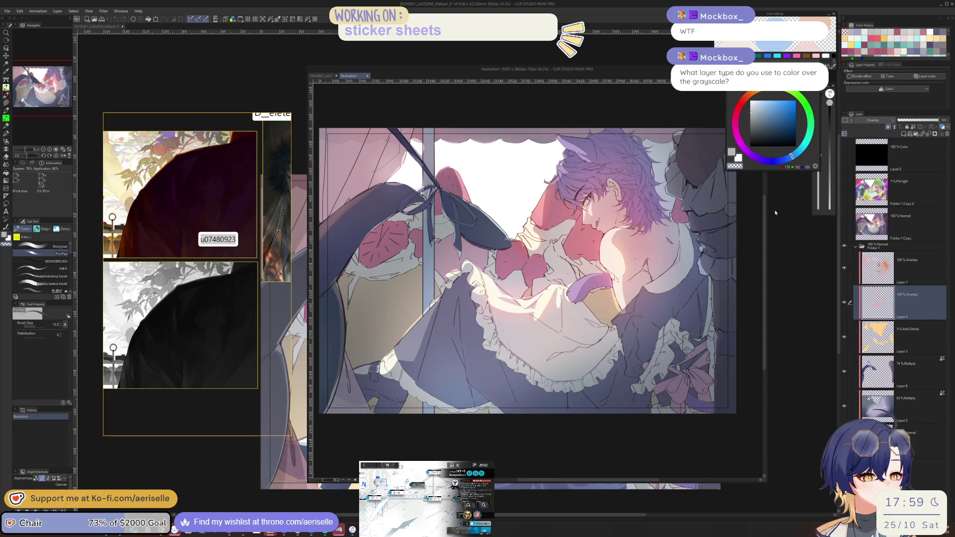
{"action": "left_click", "coordinate": [844, 189]}
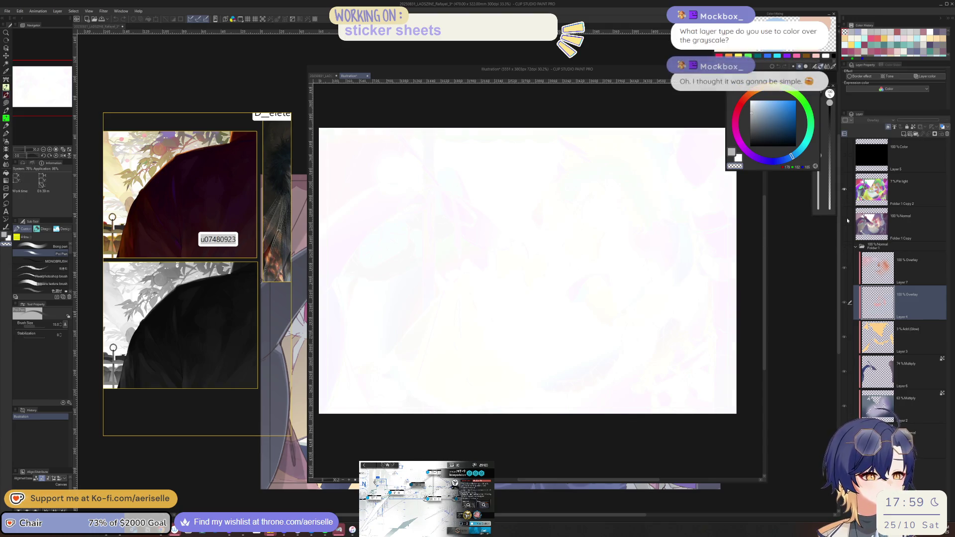
Show Folder 1 Copy, hide Folder 1 Copy 2, and nudge the Illustration window left.
{"action": "left_click", "coordinate": [844, 224]}
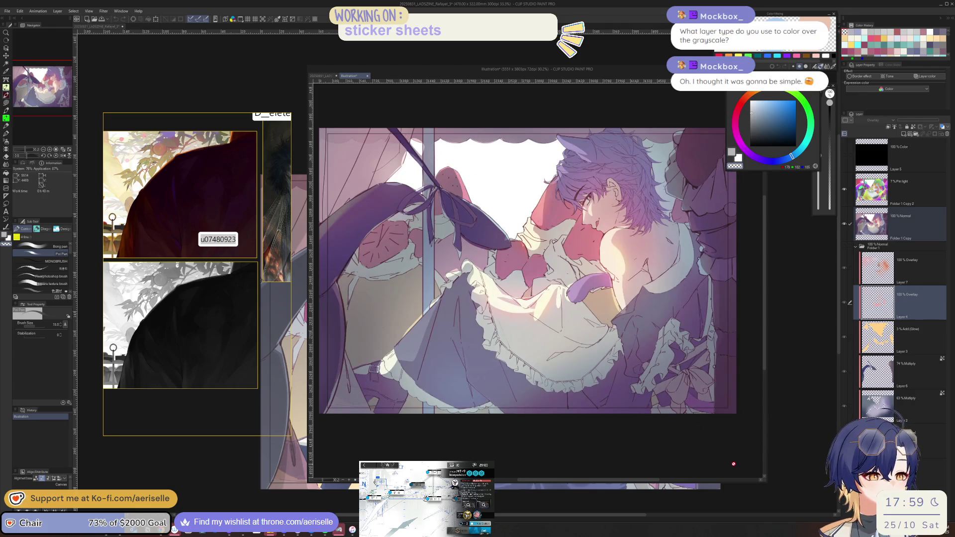
{"action": "left_click", "coordinate": [844, 192]}
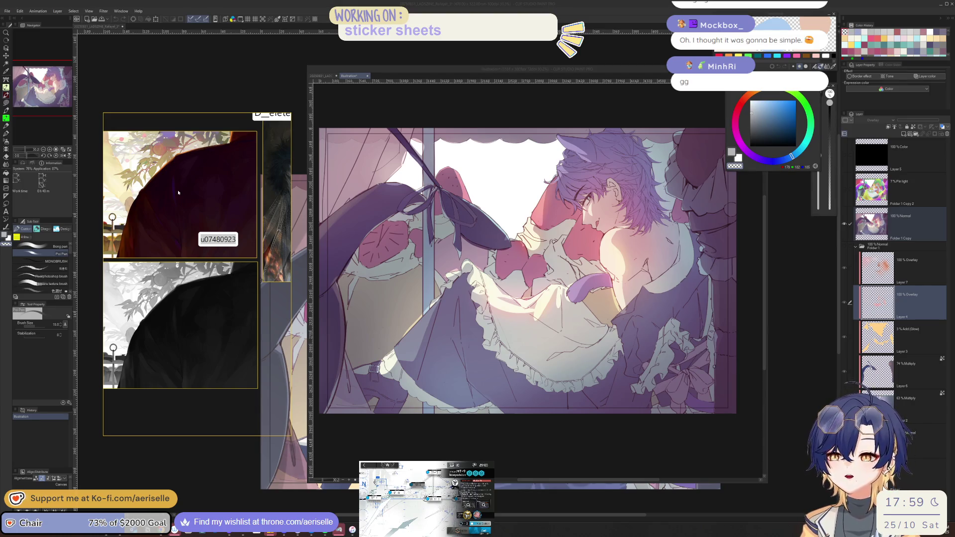
{"action": "mouse_move", "coordinate": [497, 72]}
{"action": "left_mouse_down"}
{"action": "mouse_move", "coordinate": [464, 65]}
{"action": "mouse_move", "coordinate": [504, 66]}
{"action": "mouse_move", "coordinate": [463, 65]}
{"action": "left_mouse_up"}
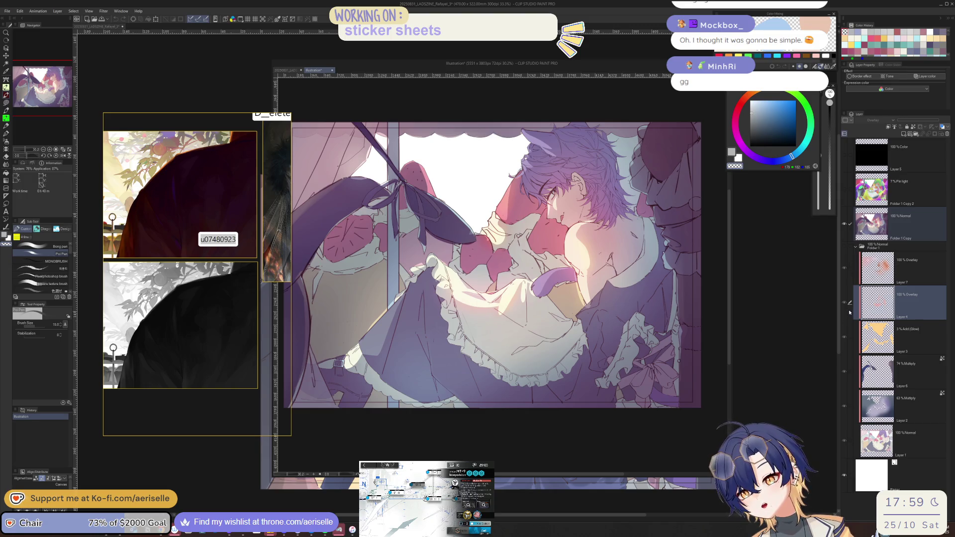
{"action": "left_click", "coordinate": [910, 440]}
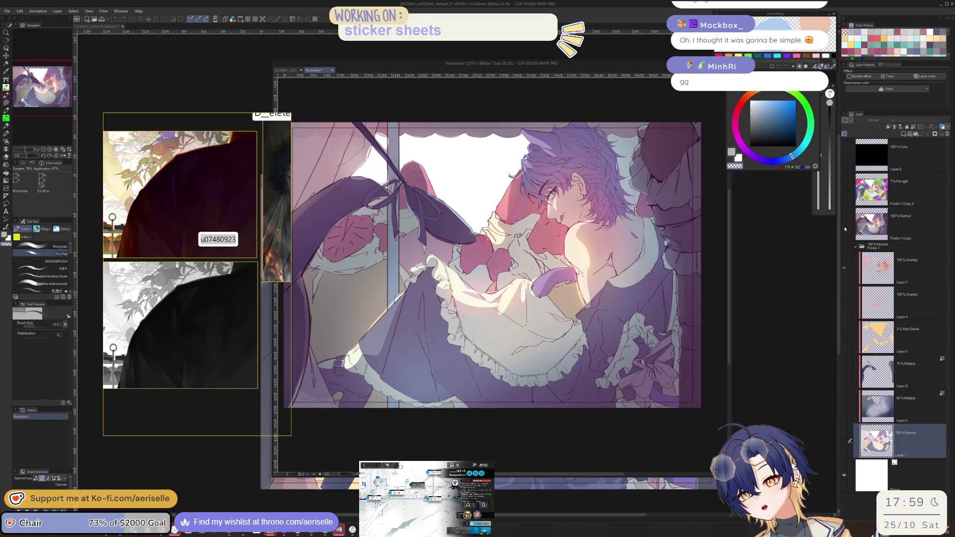
Solo Layer 7, then make Folder 1 and Layer 1 visible again.
{"action": "left_click", "coordinate": [844, 269], "text": "alt"}
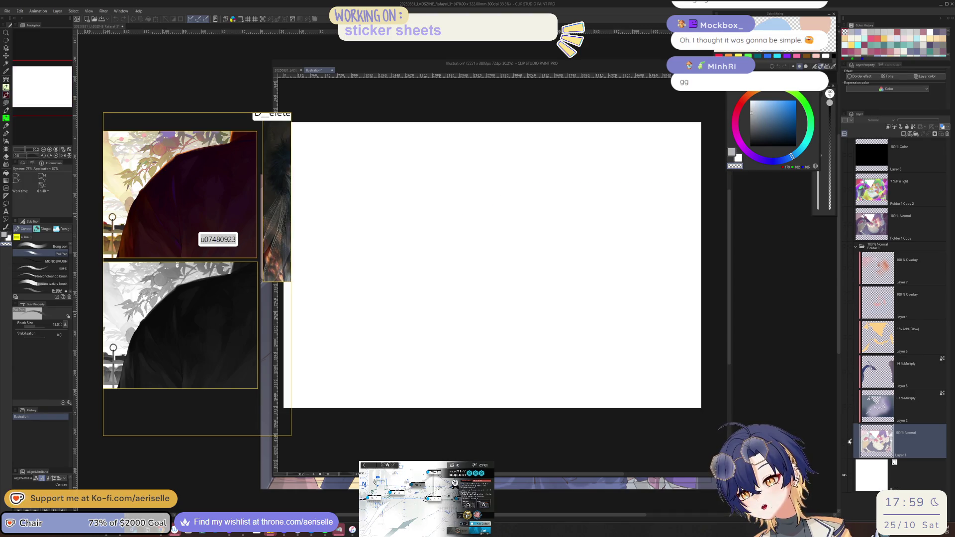
{"action": "left_click", "coordinate": [844, 246]}
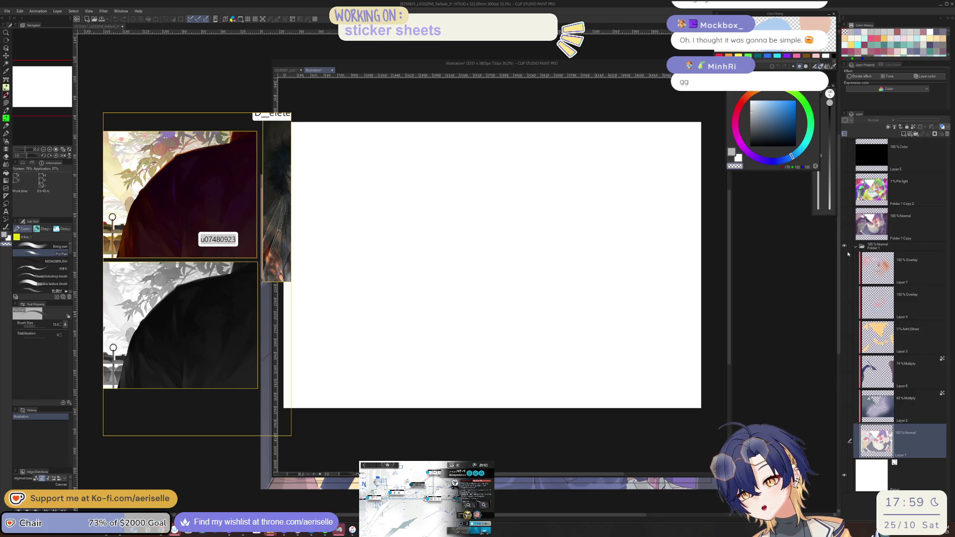
{"action": "left_click", "coordinate": [844, 443]}
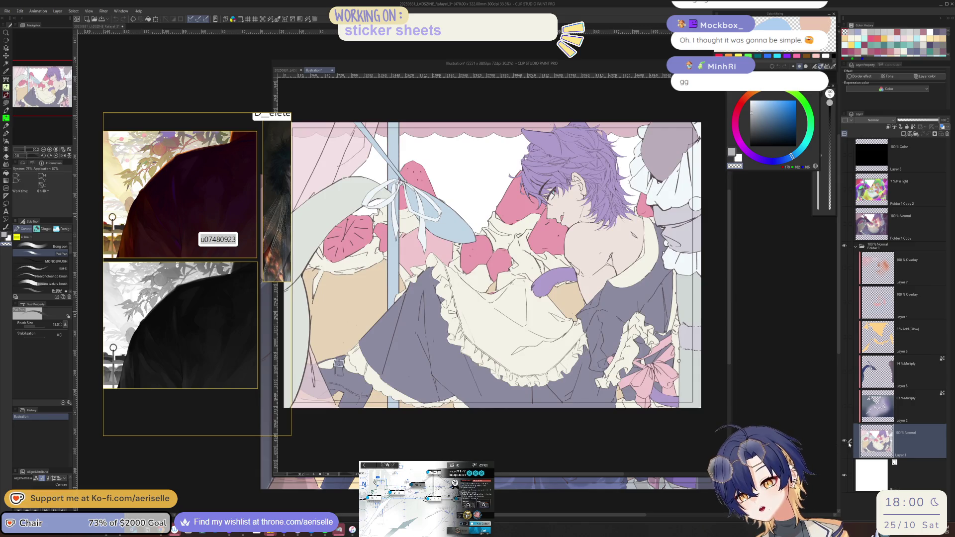
Select Layer 2 and solo its multiply shading, turning off its clipping.
{"action": "left_click", "coordinate": [849, 408]}
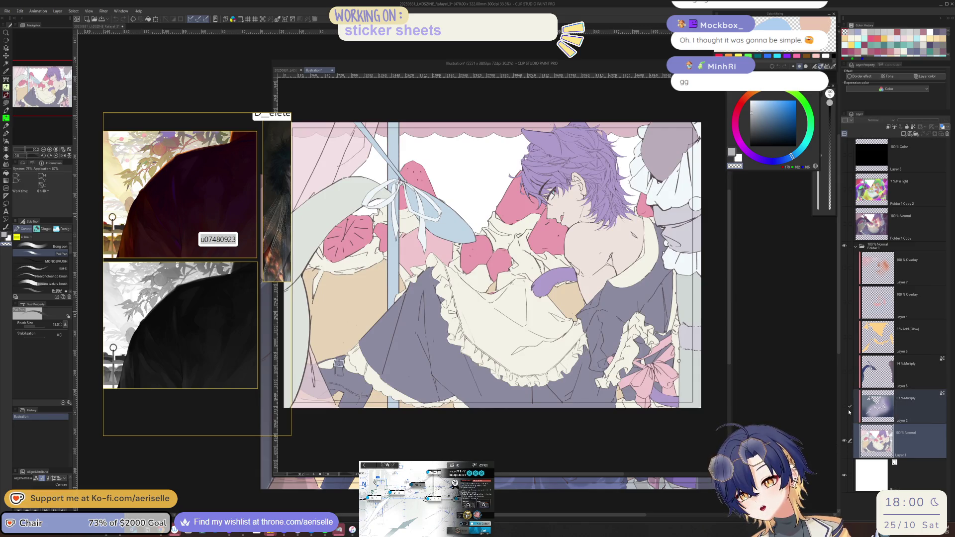
{"action": "left_click", "coordinate": [849, 408]}
{"action": "left_click", "coordinate": [846, 410]}
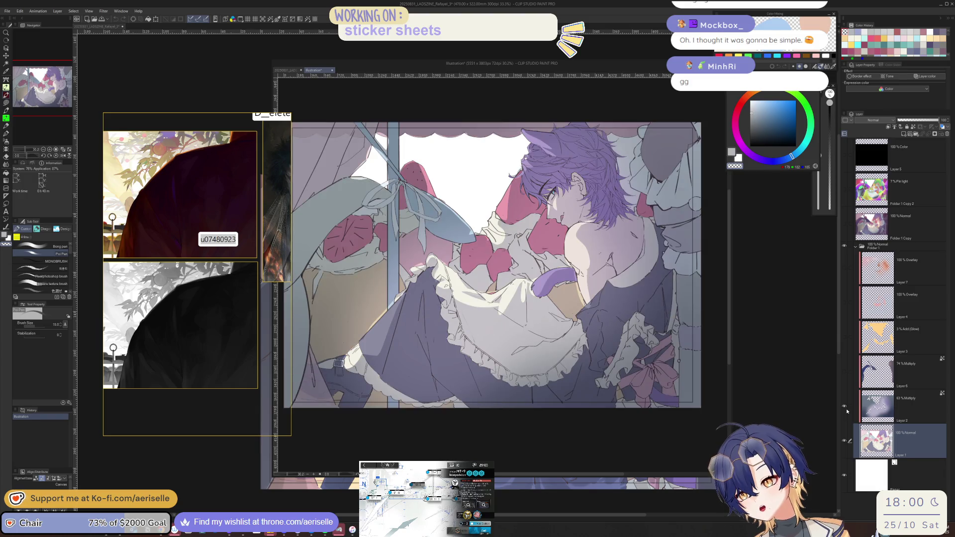
{"action": "left_click", "coordinate": [846, 407]}
{"action": "left_click", "coordinate": [847, 408]}
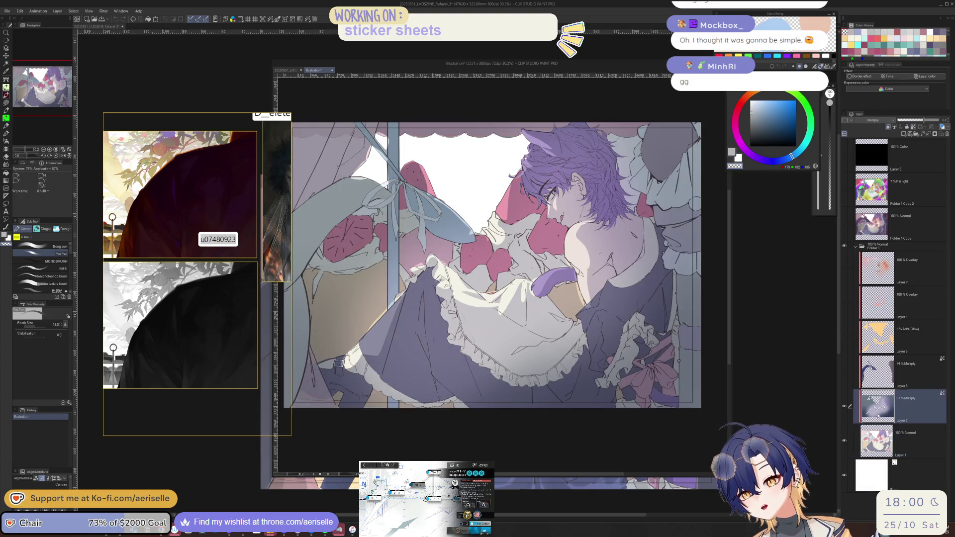
{"action": "left_click", "coordinate": [850, 407]}
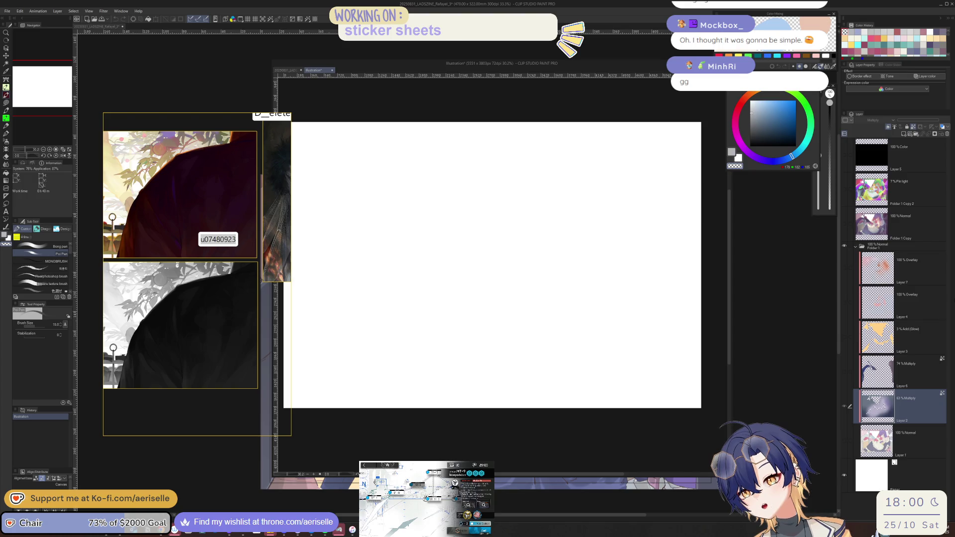
{"action": "left_click", "coordinate": [889, 127]}
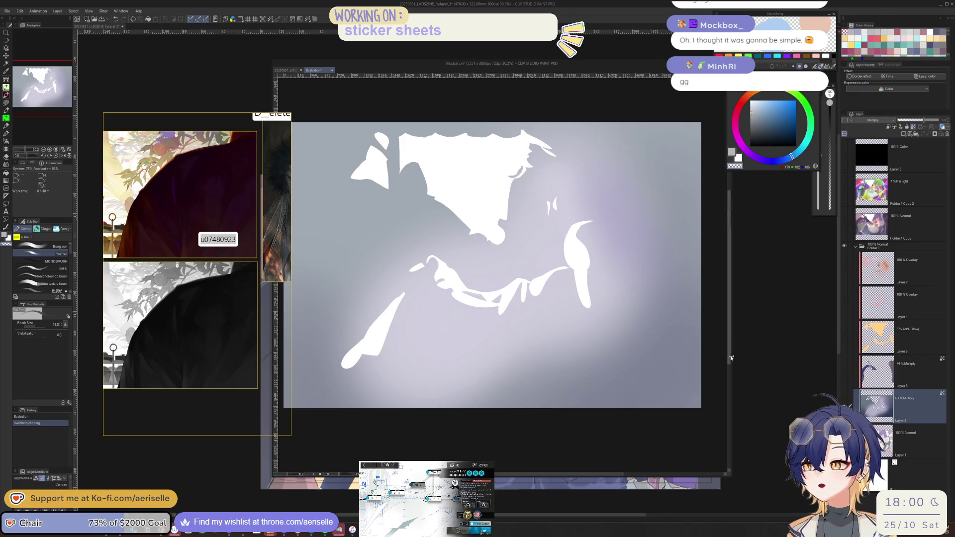
Turn Layers 2, 6, 3, 4, 7, Paper and Layer 1 back on.
{"action": "left_click", "coordinate": [849, 393]}
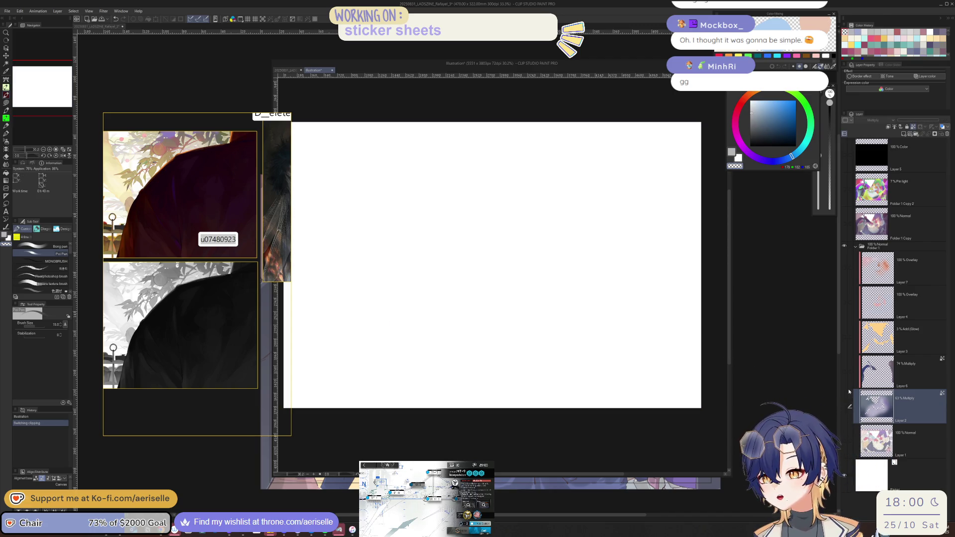
{"action": "left_click", "coordinate": [844, 406]}
{"action": "left_click", "coordinate": [844, 371]}
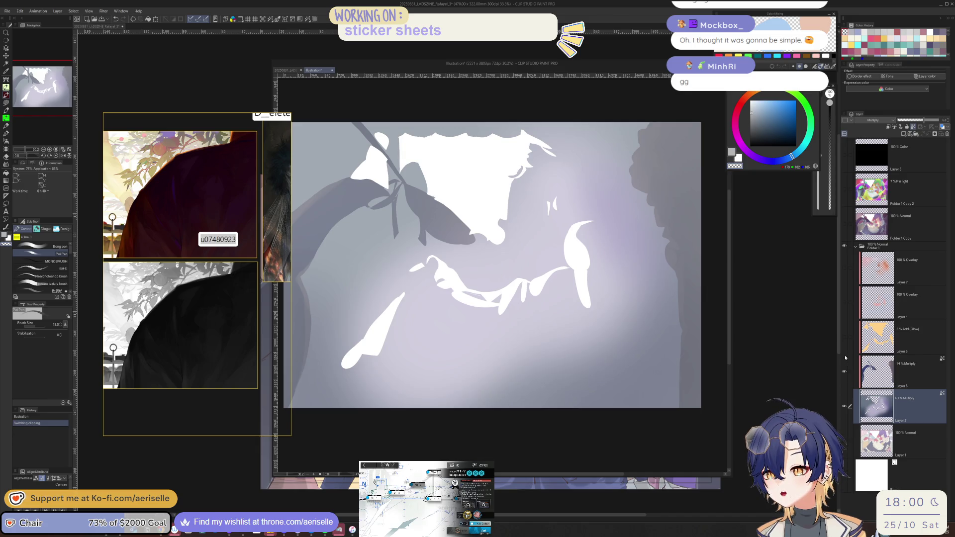
{"action": "left_click_drag", "start_coordinate": [844, 337], "coordinate": [844, 268]}
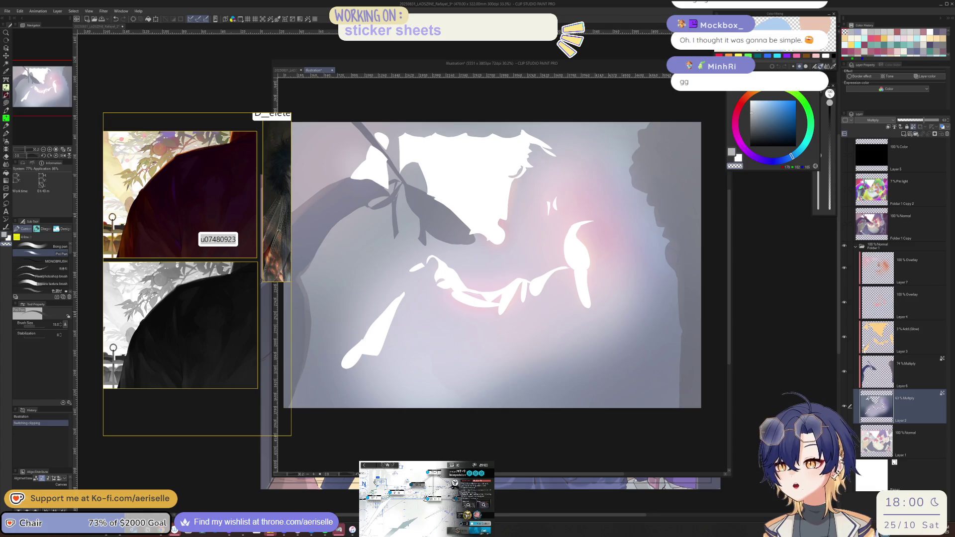
{"action": "left_click_drag", "start_coordinate": [844, 476], "coordinate": [844, 441]}
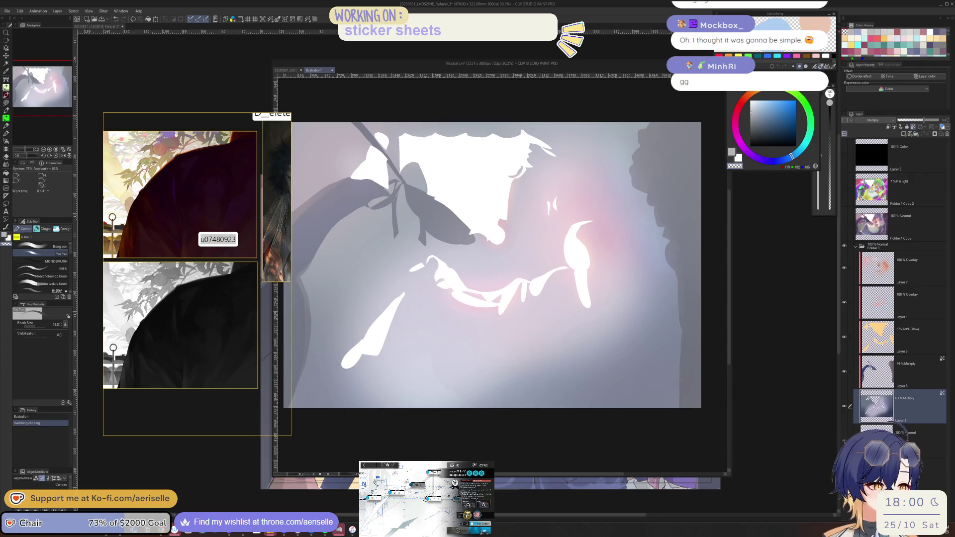
{"action": "left_click", "coordinate": [844, 441]}
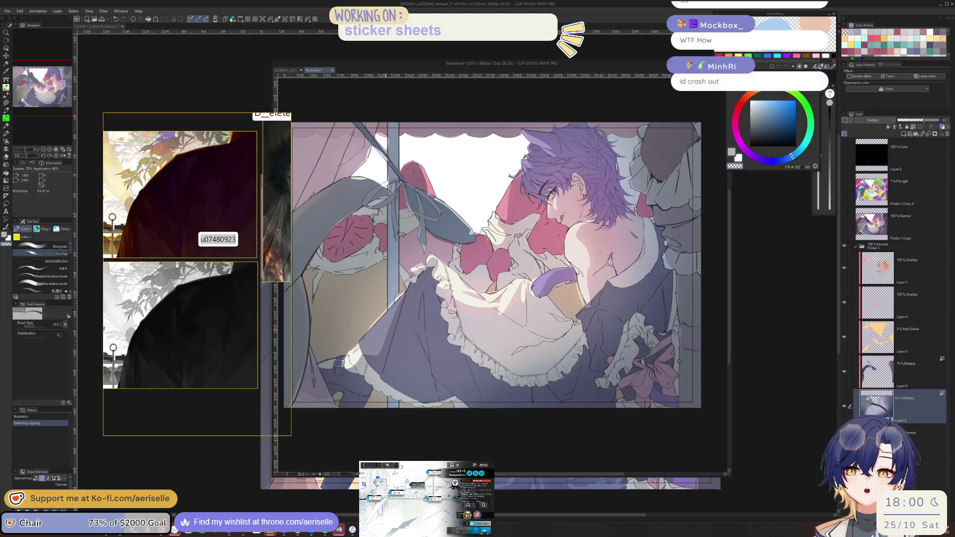
Resize the reference board down to the pool picture and make the floating illustration window smaller.
{"action": "scroll", "coordinate": [258, 250], "scroll_direction": "down", "scroll_amount": 3}
{"action": "left_click_drag", "start_coordinate": [290, 271], "coordinate": [564, 292]}
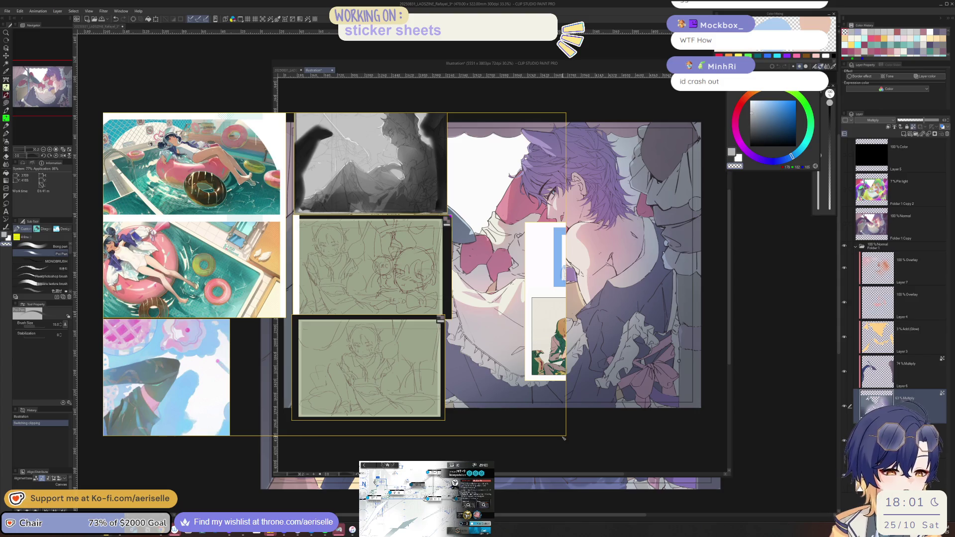
{"action": "mouse_move", "coordinate": [564, 436]}
{"action": "left_mouse_down"}
{"action": "mouse_move", "coordinate": [288, 251]}
{"action": "mouse_move", "coordinate": [213, 218]}
{"action": "left_mouse_up"}
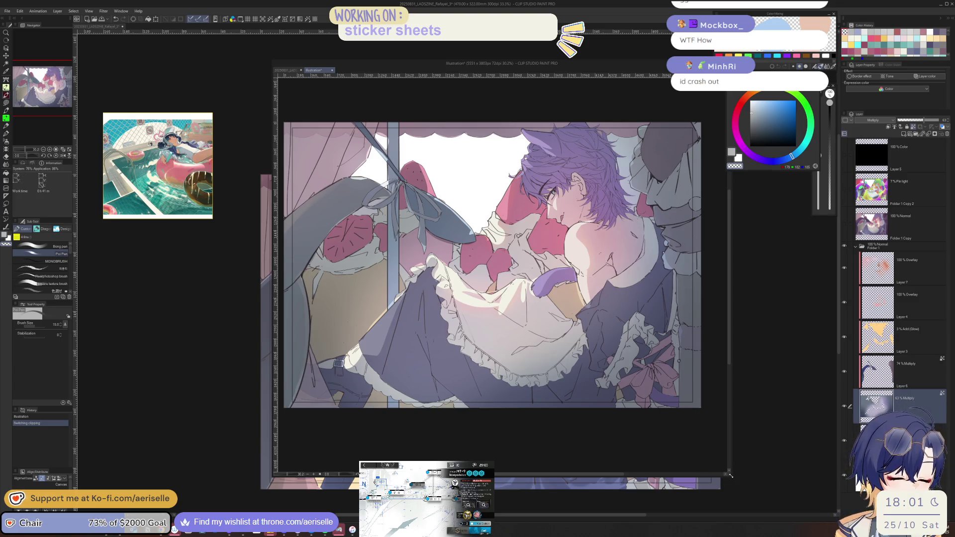
{"action": "left_click_drag", "start_coordinate": [731, 476], "coordinate": [486, 205]}
Move the second illustration view to the upper left and resize it into a short window.
{"action": "scroll", "coordinate": [862, 363], "scroll_direction": "up", "scroll_amount": 1}
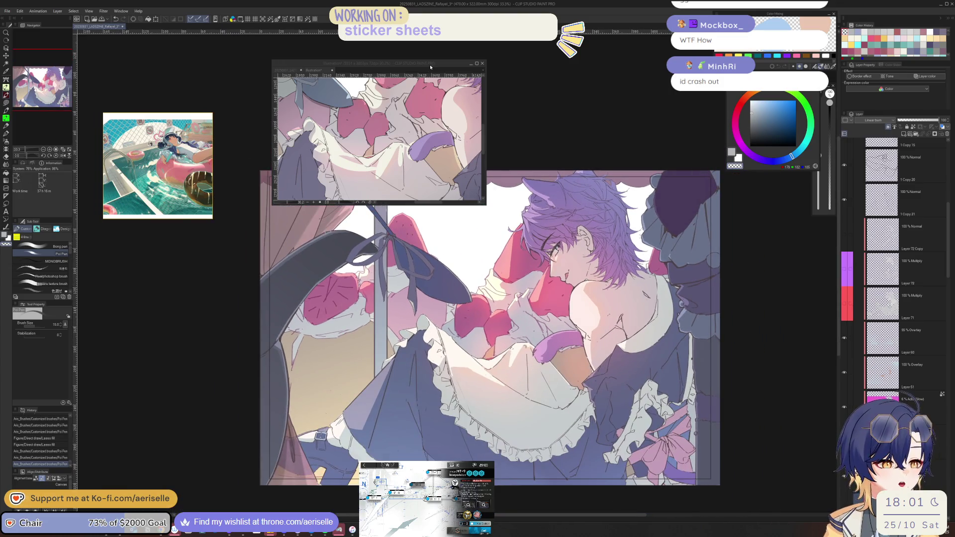
{"action": "mouse_move", "coordinate": [431, 67]}
{"action": "left_mouse_down"}
{"action": "mouse_move", "coordinate": [389, 60]}
{"action": "mouse_move", "coordinate": [369, 38]}
{"action": "left_mouse_up"}
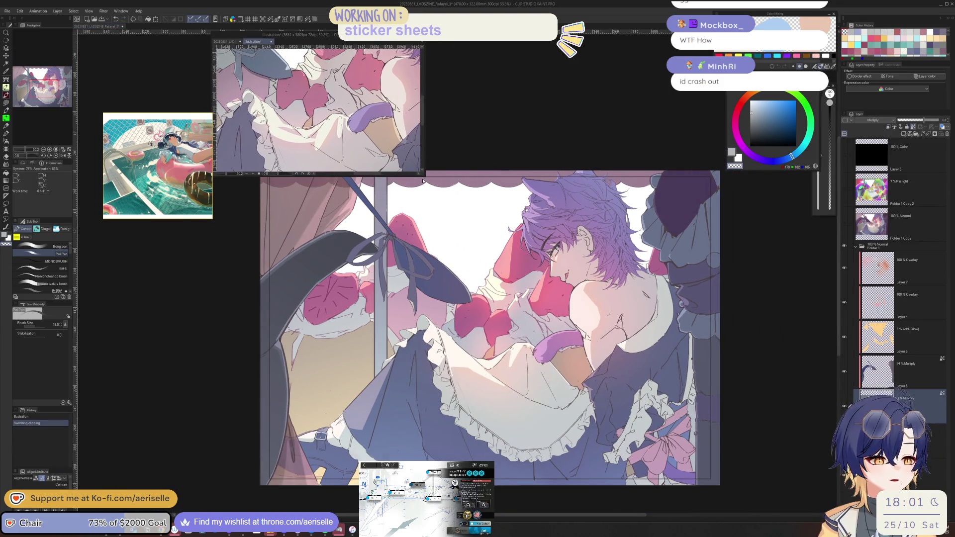
{"action": "left_click_drag", "start_coordinate": [425, 175], "coordinate": [488, 298]}
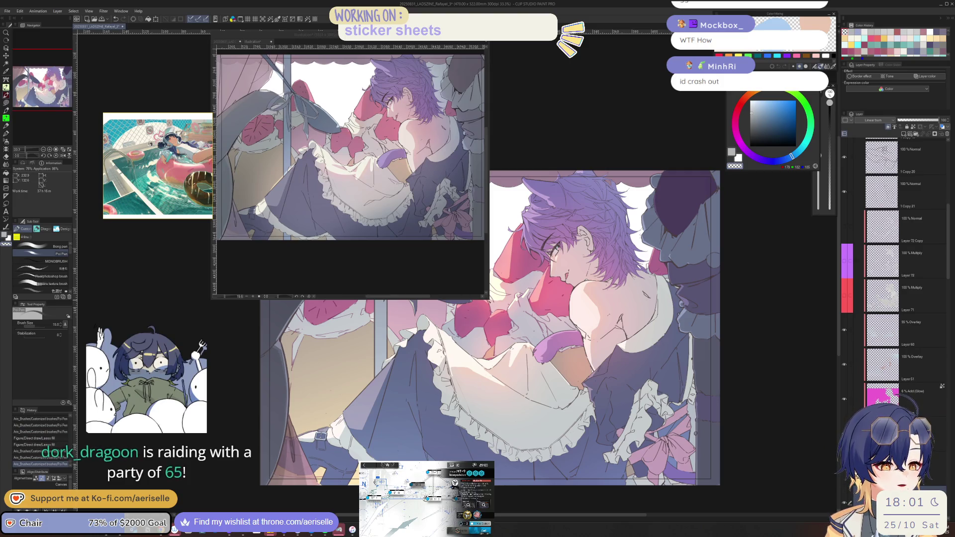
{"action": "left_click_drag", "start_coordinate": [486, 297], "coordinate": [488, 175]}
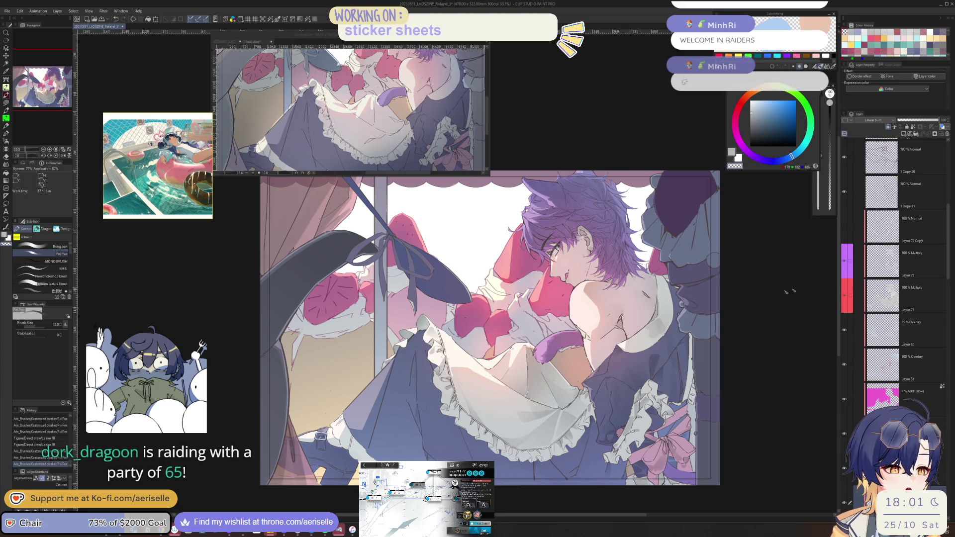
{"action": "scroll", "coordinate": [602, 274], "scroll_direction": "up", "scroll_amount": 2}
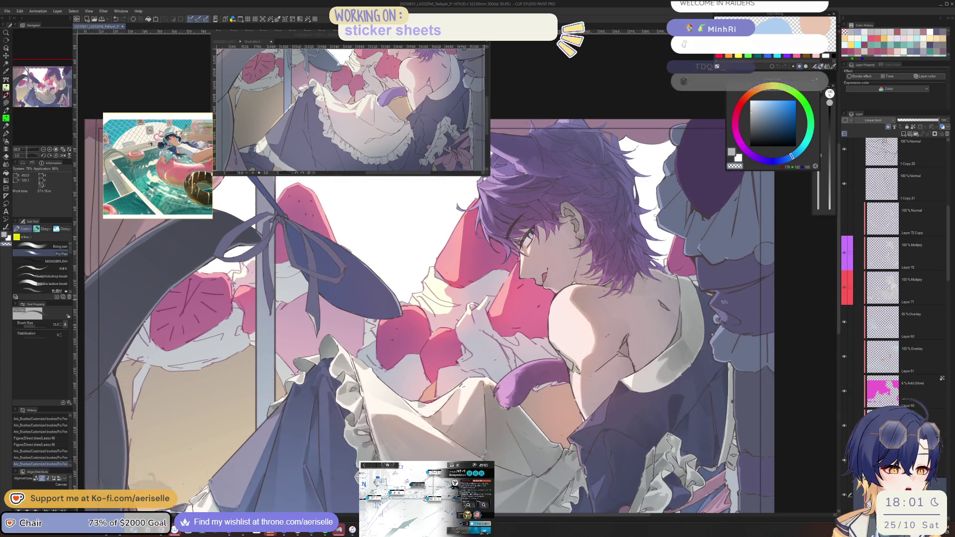
Save the full-colour cat-eared figure painting with Ctrl+S.
{"action": "scroll", "coordinate": [720, 309], "scroll_direction": "down", "scroll_amount": 1}
{"action": "key", "text": "ctrl+s"}
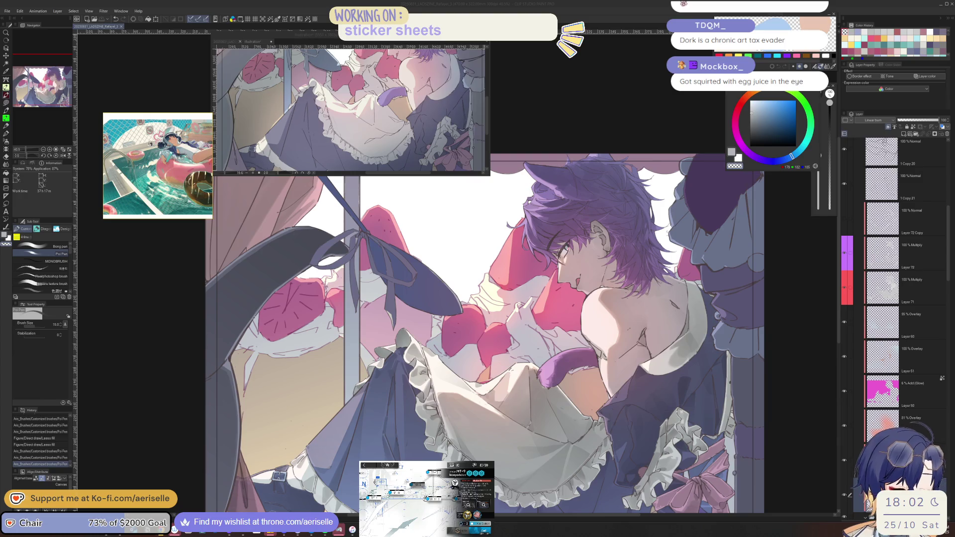
Make the Color-blend Layer 44 visible to show the painting in greyscale, then save.
{"action": "left_click_drag", "start_coordinate": [950, 271], "coordinate": [940, 210]}
{"action": "left_click", "coordinate": [844, 155]}
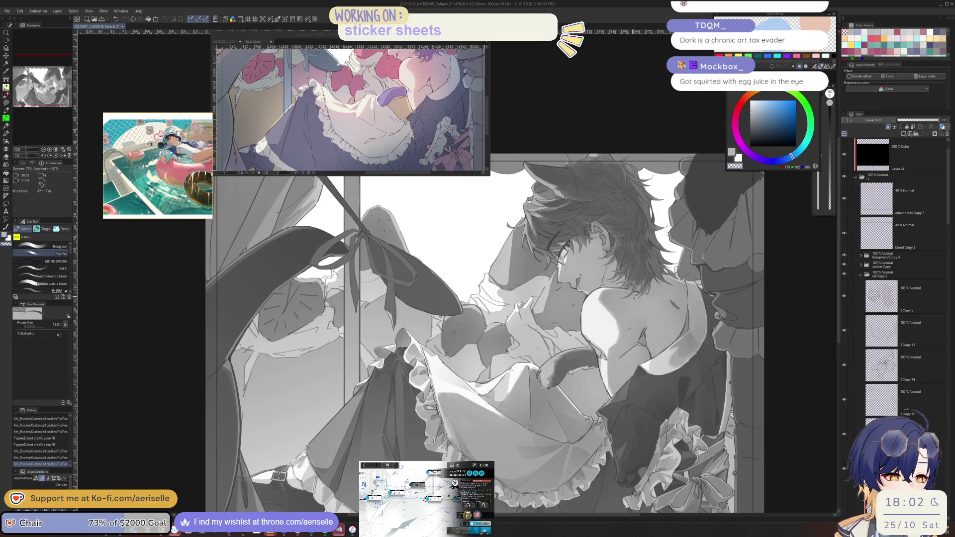
{"action": "key", "text": "ctrl+s"}
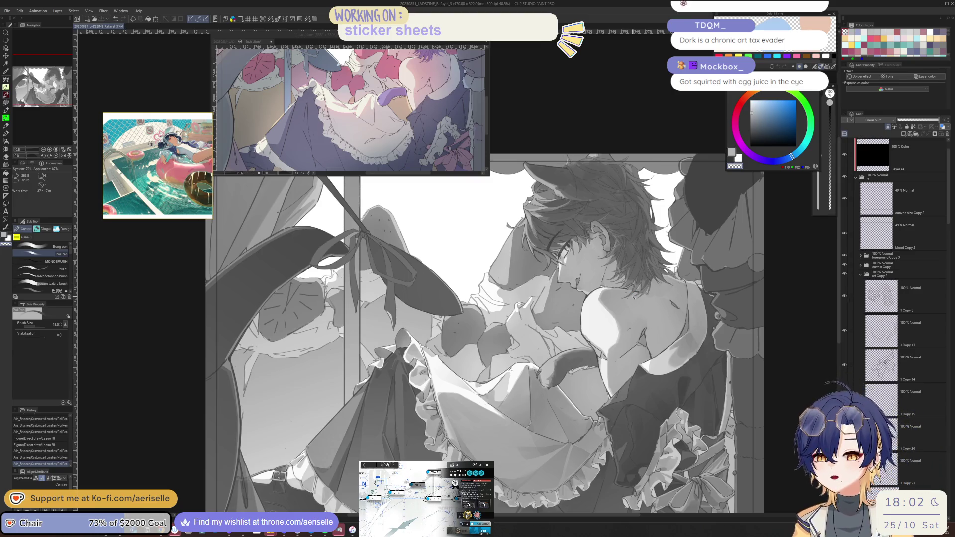
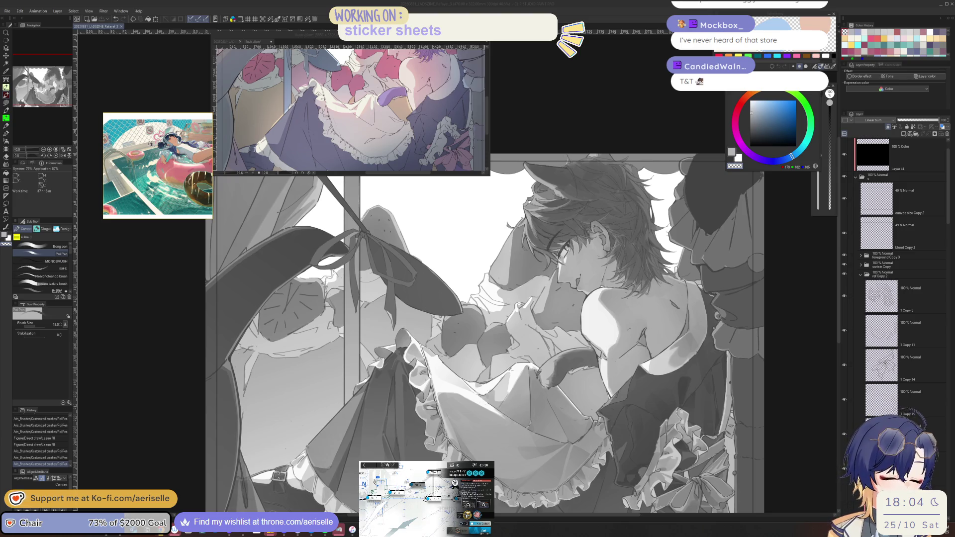
Bring the main catboy illustration back into focus after glancing at the Illustration reference document.
{"action": "left_click", "coordinate": [950, 246]}
{"action": "left_click_drag", "start_coordinate": [950, 222], "coordinate": [950, 245]}
{"action": "left_click", "coordinate": [445, 51]}
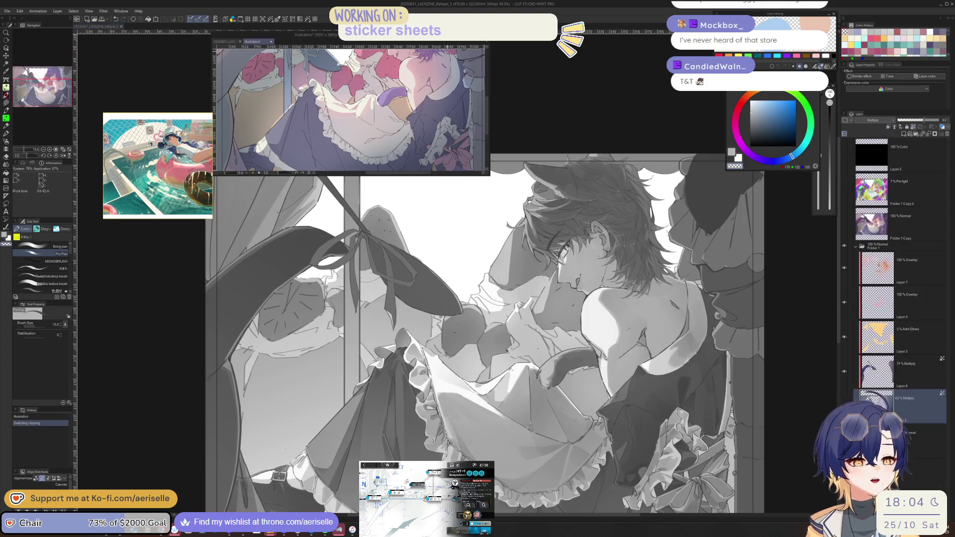
{"action": "left_click", "coordinate": [784, 332]}
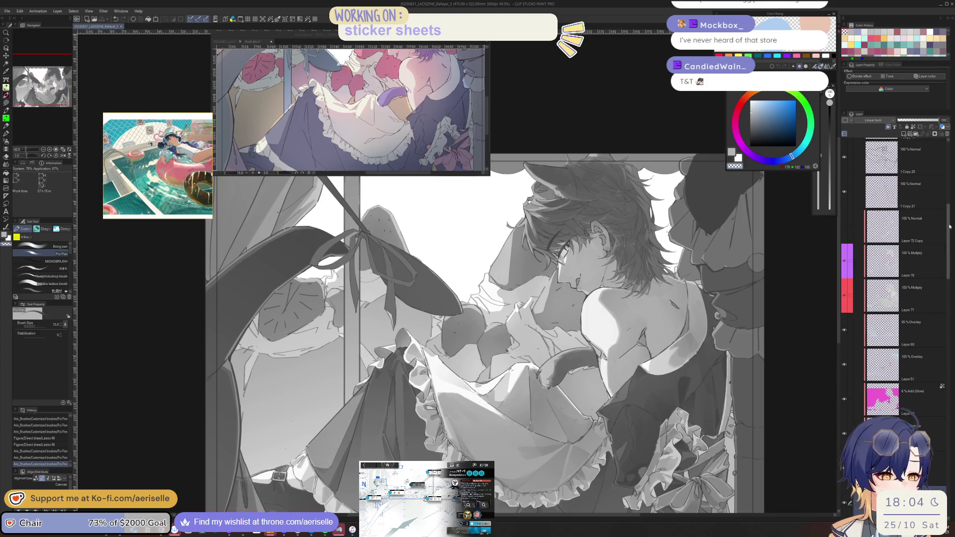
{"action": "left_click_drag", "start_coordinate": [949, 209], "coordinate": [949, 219]}
Float the layer list at the upper right and hide greyscale Layer 44 for full colour.
{"action": "left_click_drag", "start_coordinate": [860, 114], "coordinate": [622, 64]}
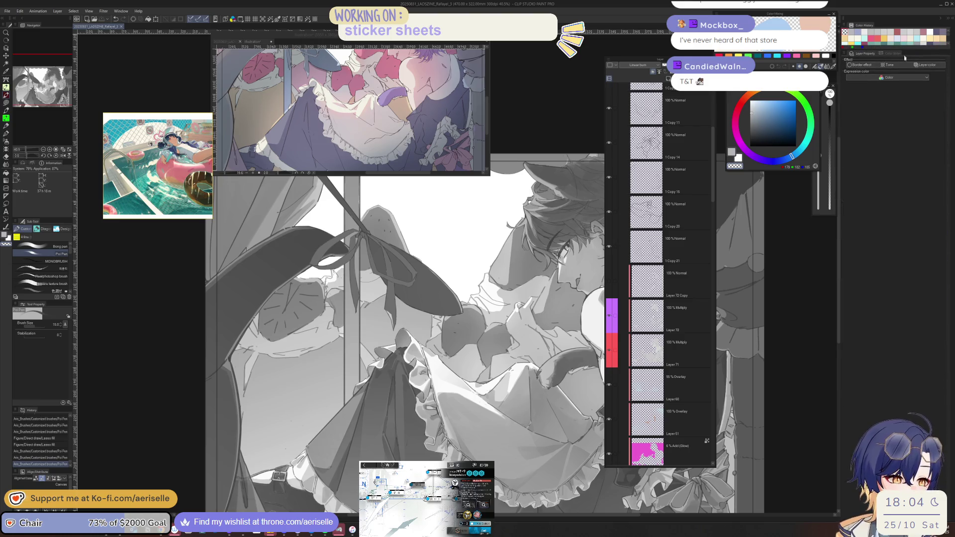
{"action": "left_click_drag", "start_coordinate": [662, 59], "coordinate": [769, 54]}
{"action": "scroll", "coordinate": [807, 105], "scroll_direction": "up", "scroll_amount": 5}
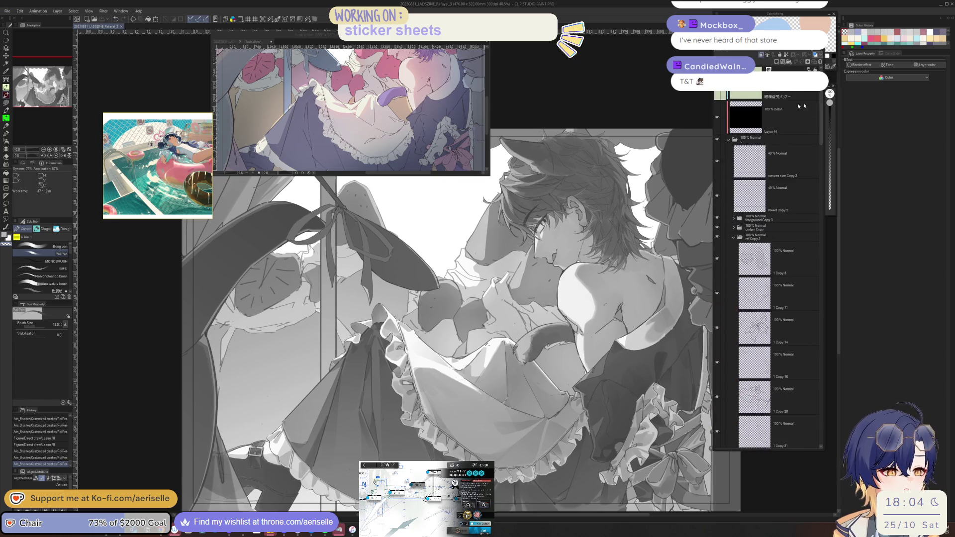
{"action": "left_click", "coordinate": [716, 121]}
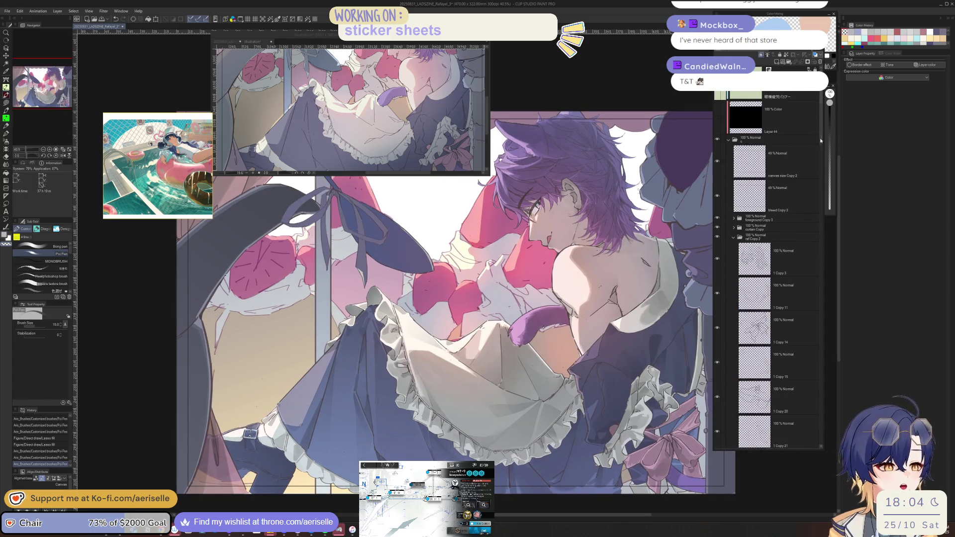
Hide the Multiply shading Layers 71 and 72 to brighten the hair and shading.
{"action": "scroll", "coordinate": [824, 205], "scroll_direction": "down", "scroll_amount": 5}
{"action": "scroll", "coordinate": [727, 229], "scroll_direction": "up", "scroll_amount": 1}
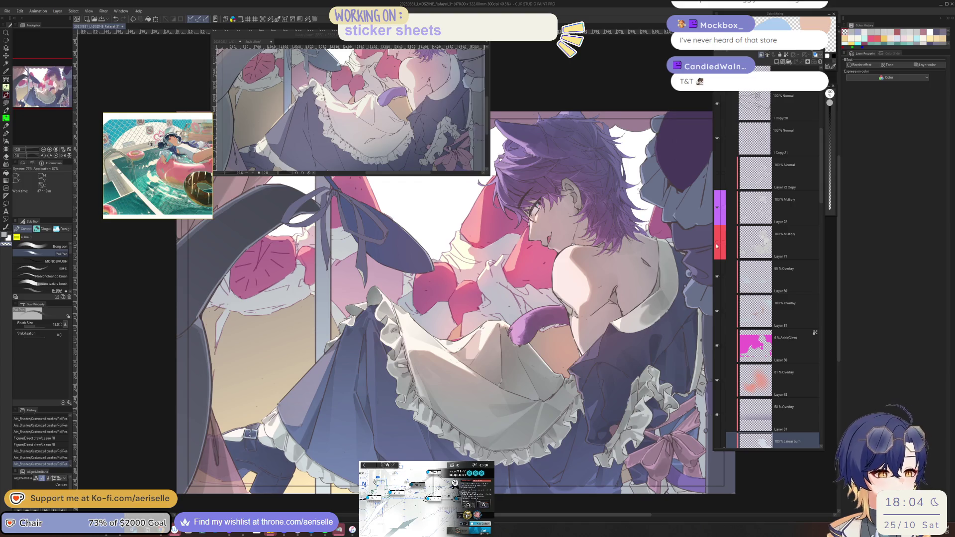
{"action": "left_click", "coordinate": [717, 246]}
{"action": "left_click", "coordinate": [717, 216]}
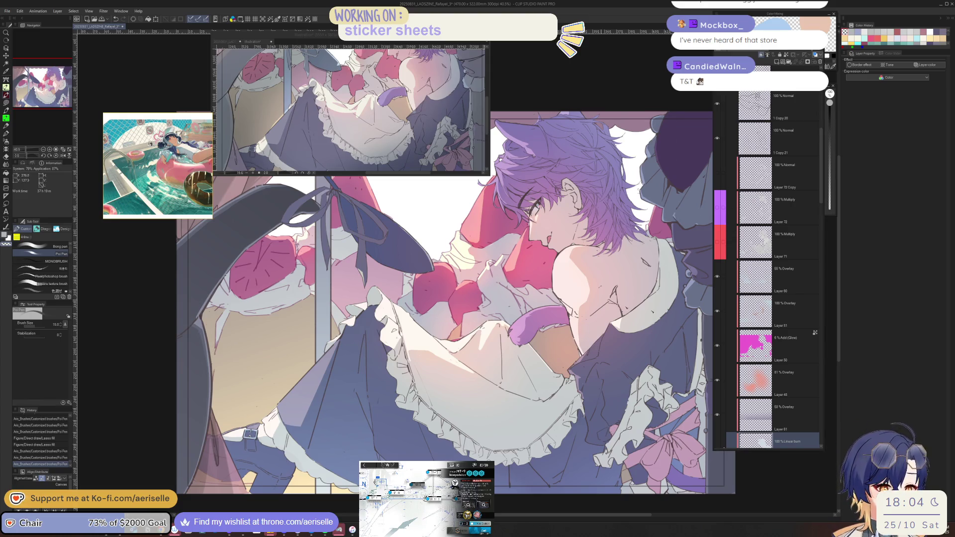
Expand the foreground Copy 3 and curtain Copy folders and nudge the canvas view down.
{"action": "scroll", "coordinate": [830, 131], "scroll_direction": "up", "scroll_amount": 10}
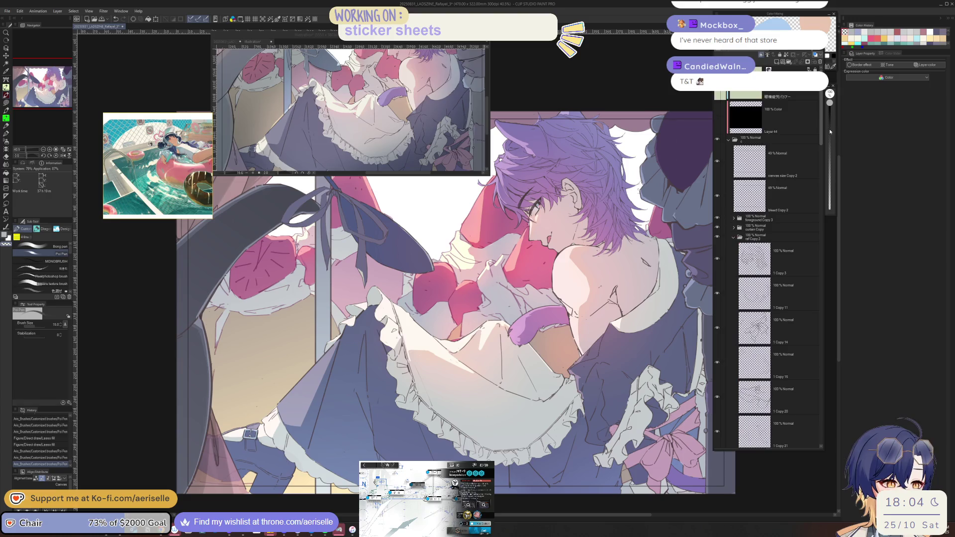
{"action": "left_click", "coordinate": [734, 218]}
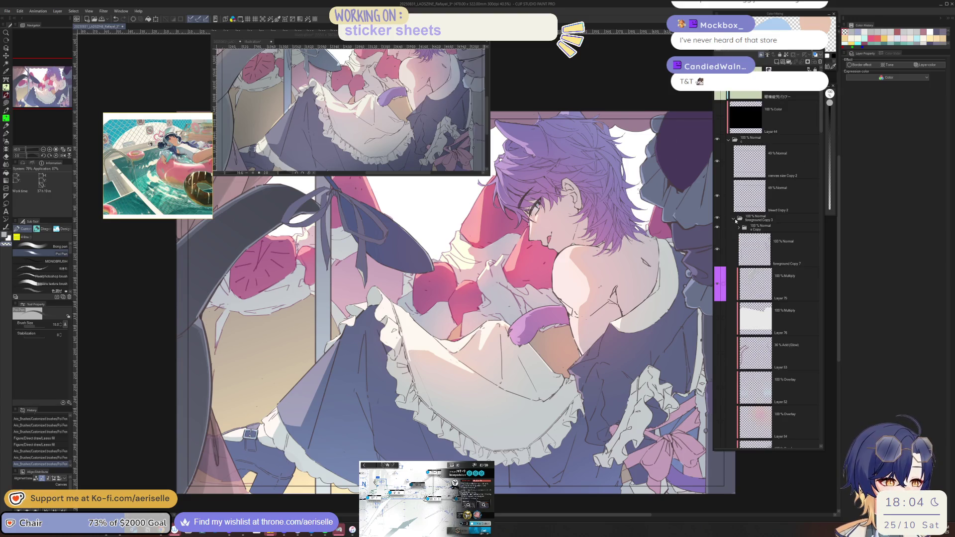
{"action": "scroll", "coordinate": [729, 250], "scroll_direction": "down", "scroll_amount": 1}
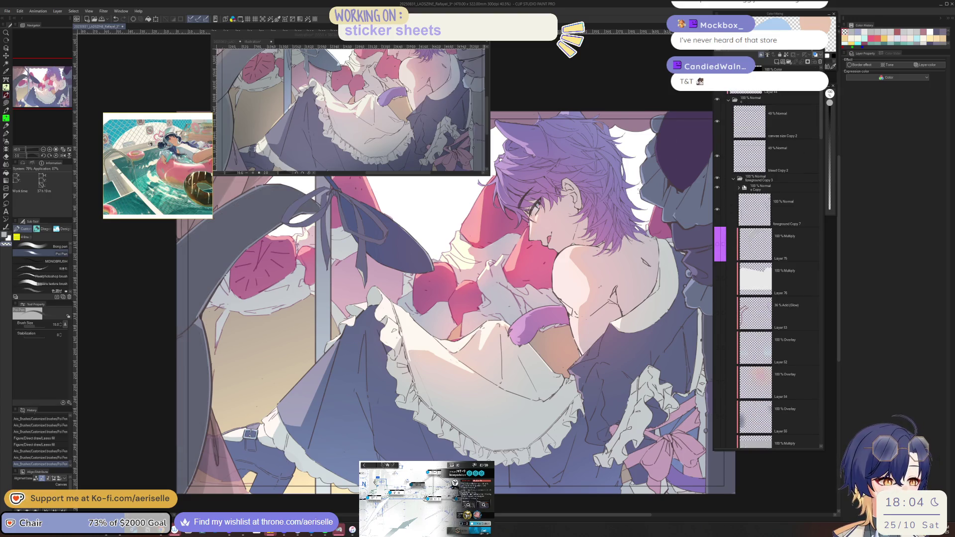
{"action": "scroll", "coordinate": [737, 186], "scroll_direction": "down", "scroll_amount": 5}
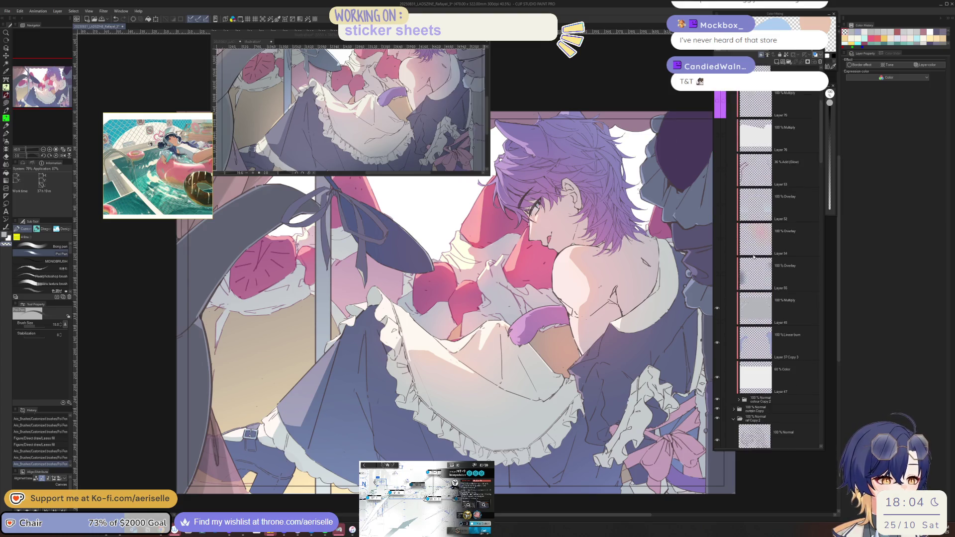
{"action": "left_click", "coordinate": [735, 363]}
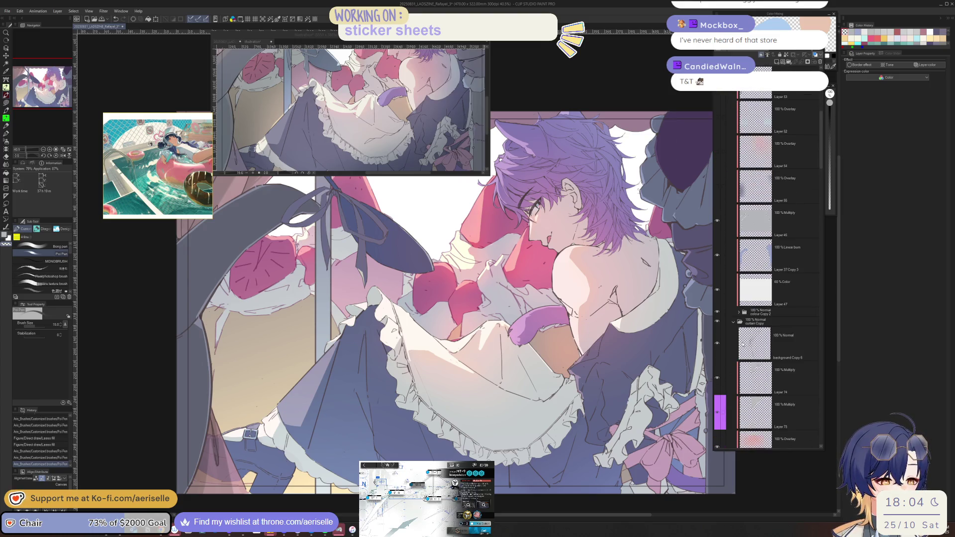
{"action": "scroll", "coordinate": [735, 363], "scroll_direction": "down", "scroll_amount": 2}
{"action": "scroll", "coordinate": [524, 294], "scroll_direction": "down", "scroll_amount": 2}
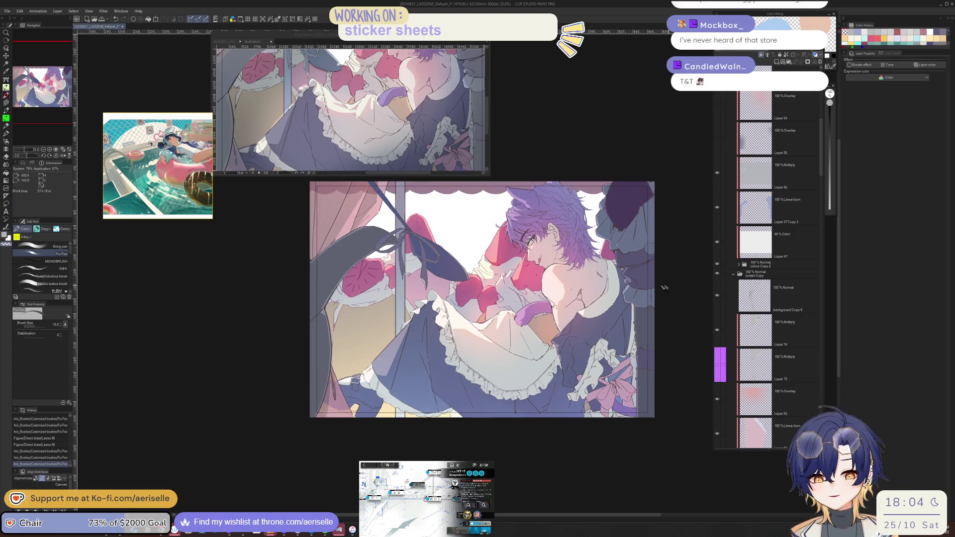
{"action": "left_click_drag", "start_coordinate": [681, 286], "coordinate": [684, 297]}
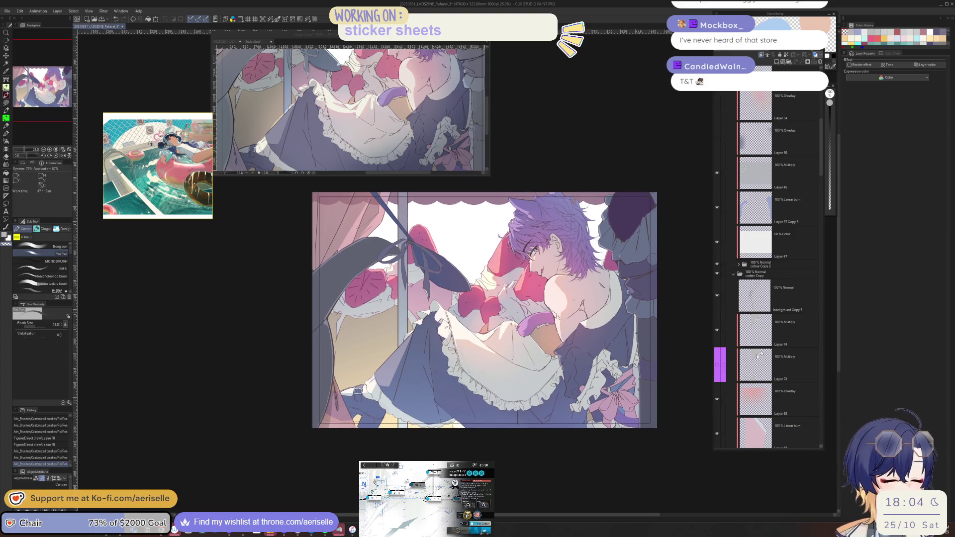
Make Layers 52–55 and 76 visible again.
{"action": "scroll", "coordinate": [748, 313], "scroll_direction": "up", "scroll_amount": 2}
{"action": "scroll", "coordinate": [749, 312], "scroll_direction": "up", "scroll_amount": 2}
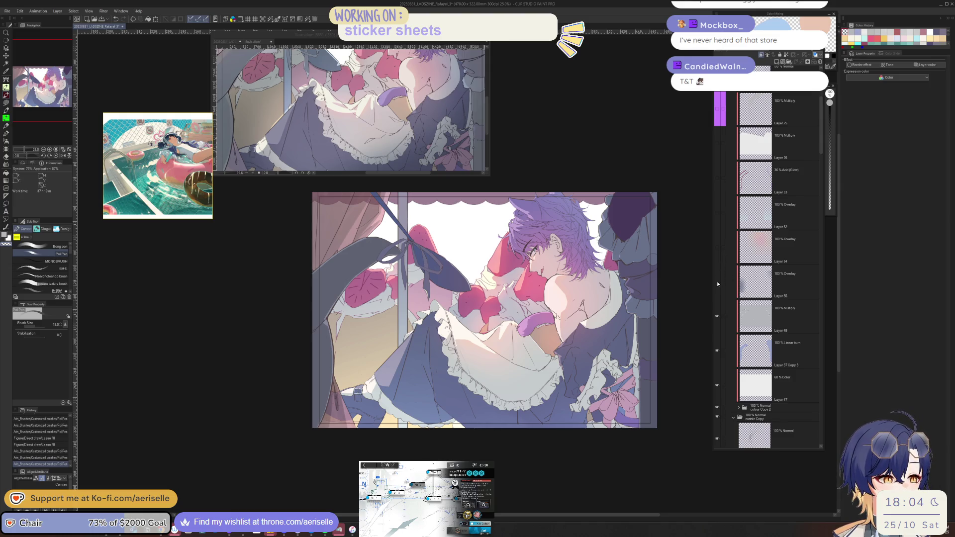
{"action": "left_click_drag", "start_coordinate": [718, 281], "coordinate": [719, 151]}
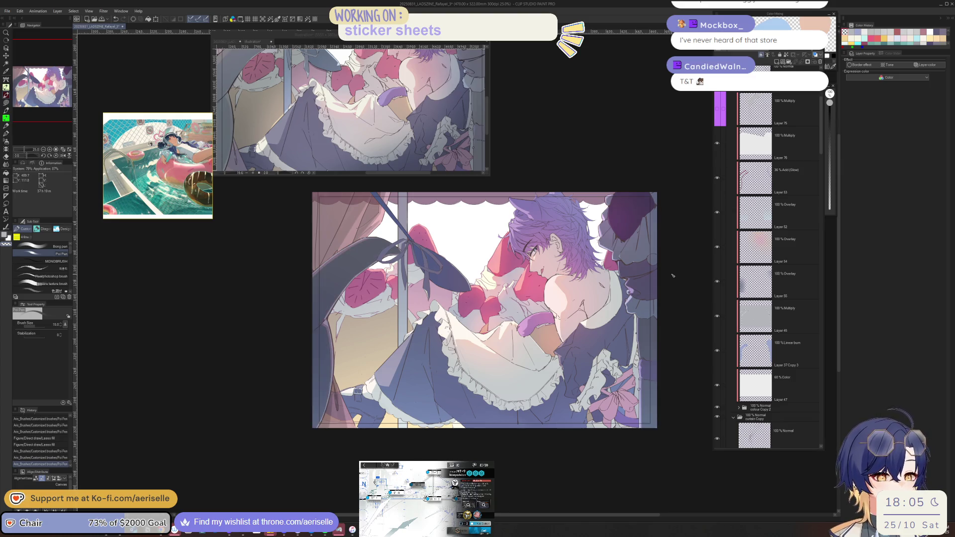
{"action": "scroll", "coordinate": [672, 275], "scroll_direction": "down", "scroll_amount": 1}
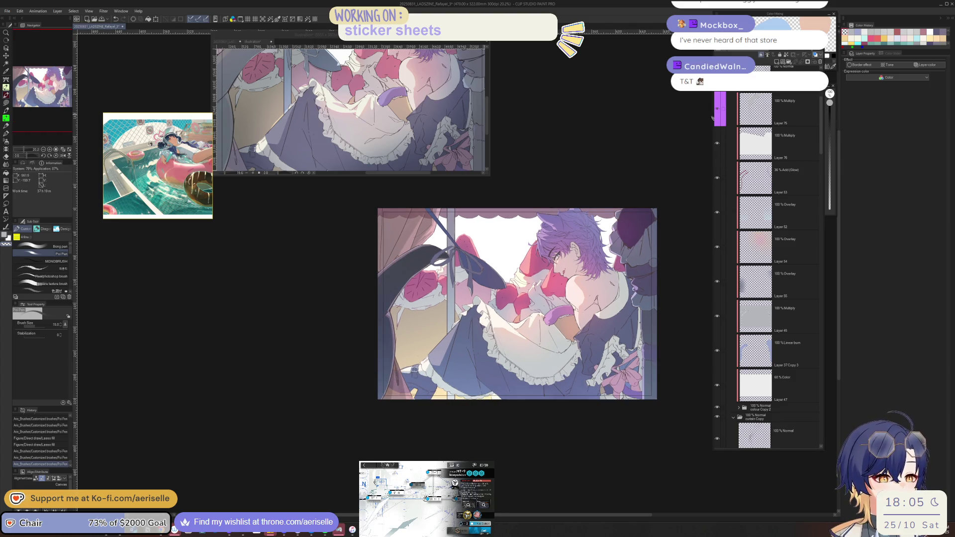
{"action": "scroll", "coordinate": [760, 284], "scroll_direction": "up", "scroll_amount": 5}
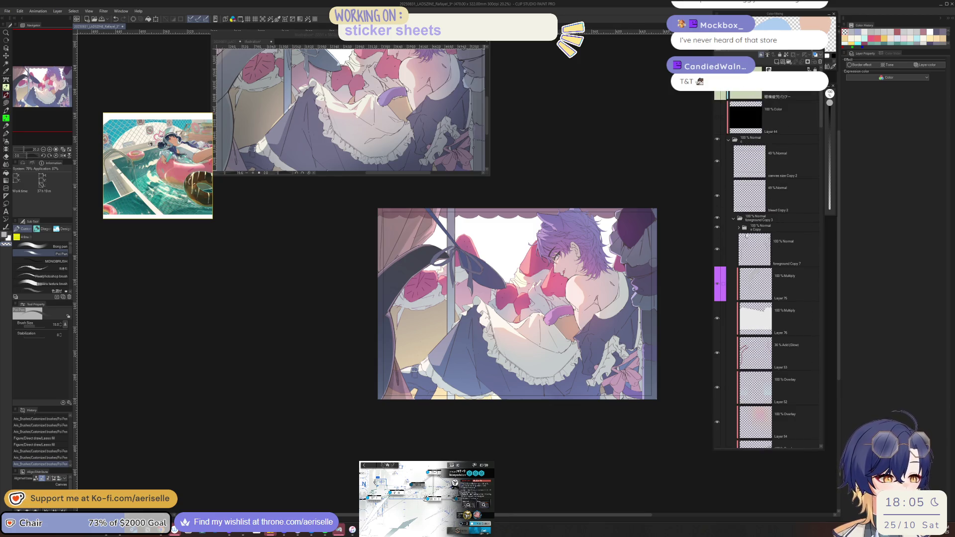
Collapse the foreground Copy 3 and curtain Copy folders and show Multiply Layers 72 and 71.
{"action": "left_click", "coordinate": [734, 220]}
{"action": "scroll", "coordinate": [735, 229], "scroll_direction": "down", "scroll_amount": 3}
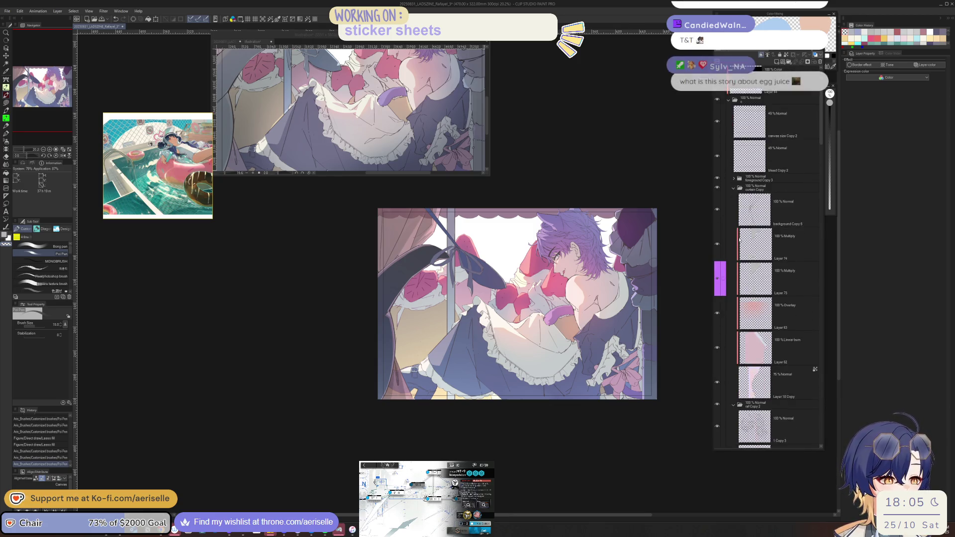
{"action": "left_click", "coordinate": [733, 141]}
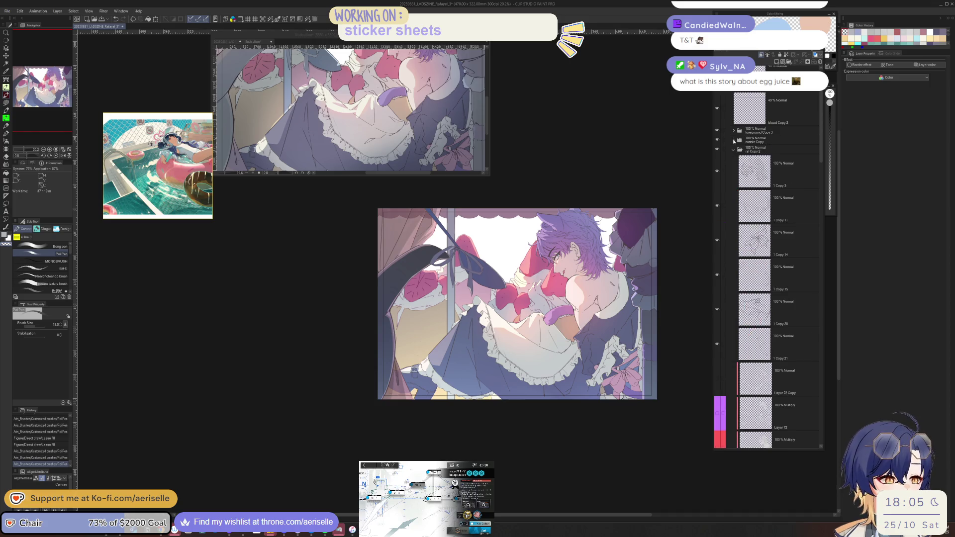
{"action": "scroll", "coordinate": [719, 266], "scroll_direction": "down", "scroll_amount": 2}
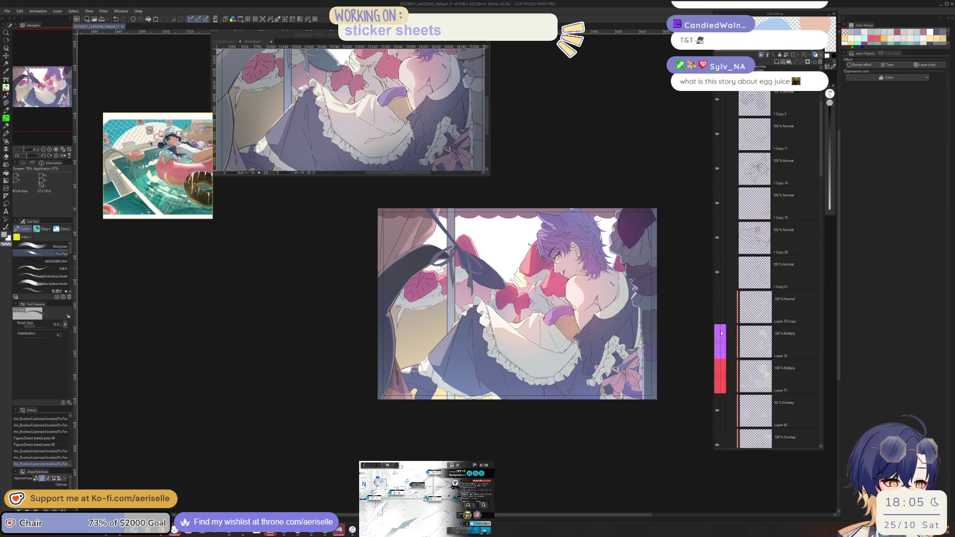
{"action": "left_click_drag", "start_coordinate": [718, 338], "coordinate": [717, 357]}
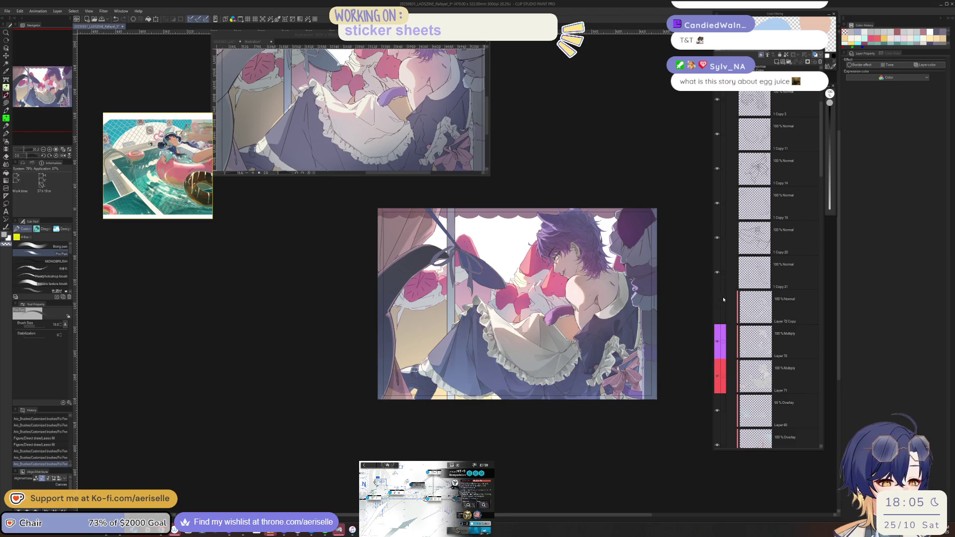
{"action": "scroll", "coordinate": [602, 299], "scroll_direction": "up", "scroll_amount": 3}
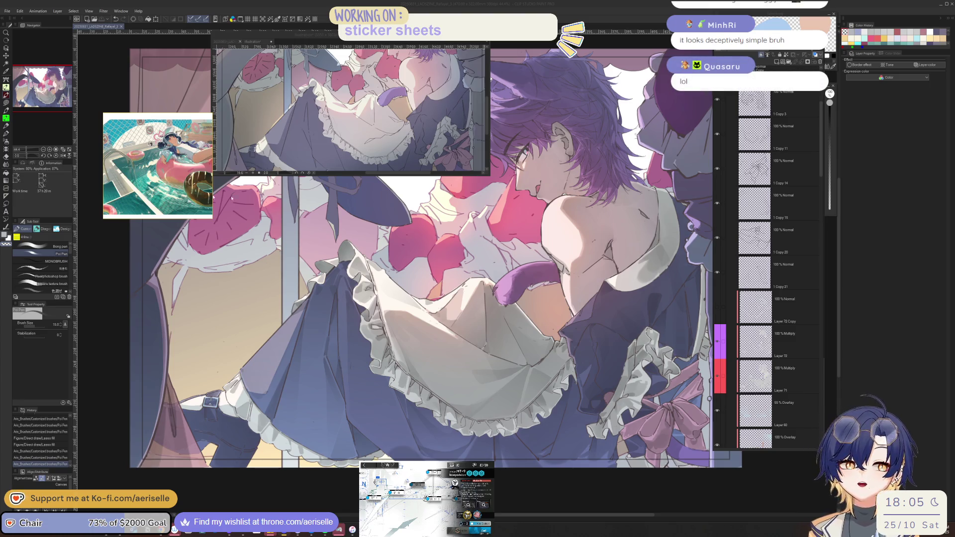
Switch to the Illustration document, float the layer list, and move and enlarge its window.
{"action": "left_click", "coordinate": [254, 41]}
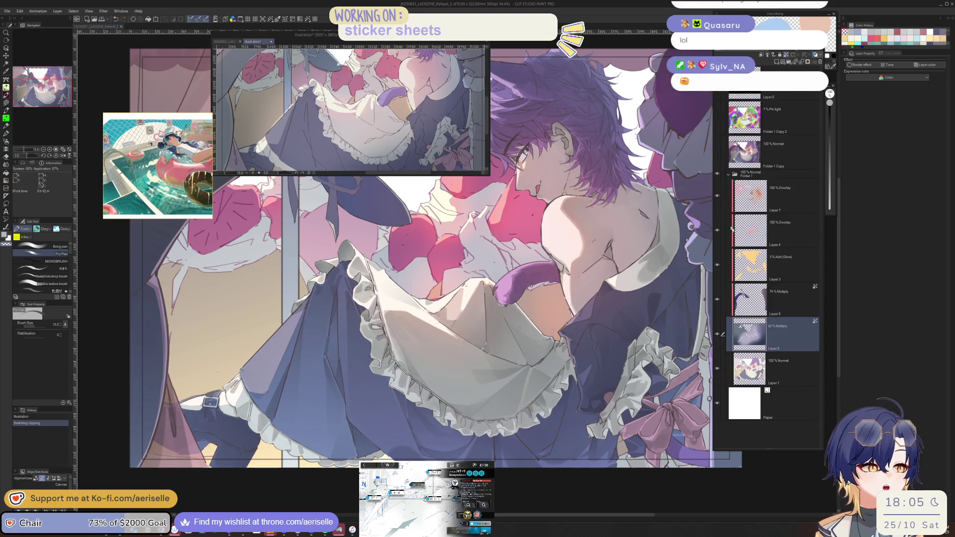
{"action": "left_click", "coordinate": [766, 55]}
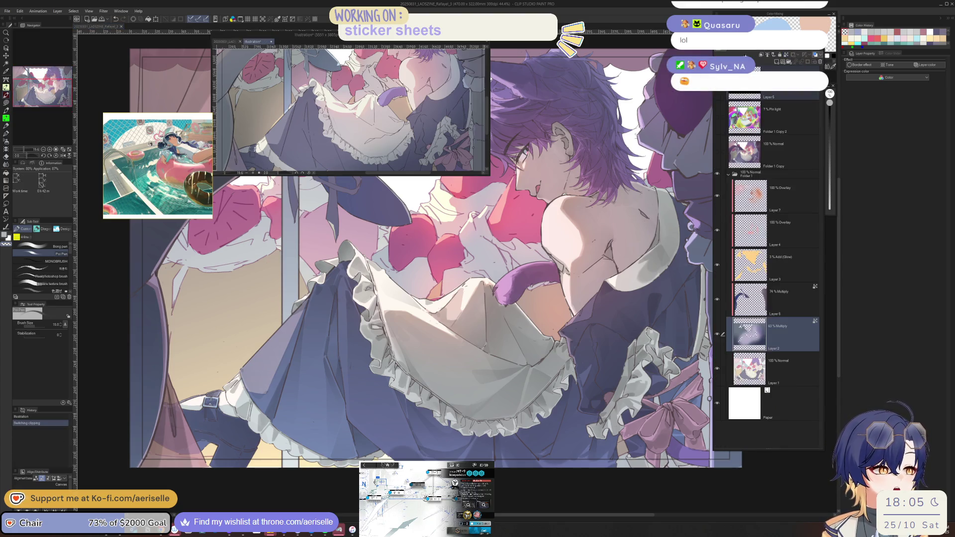
{"action": "left_click_drag", "start_coordinate": [766, 54], "coordinate": [558, 50]}
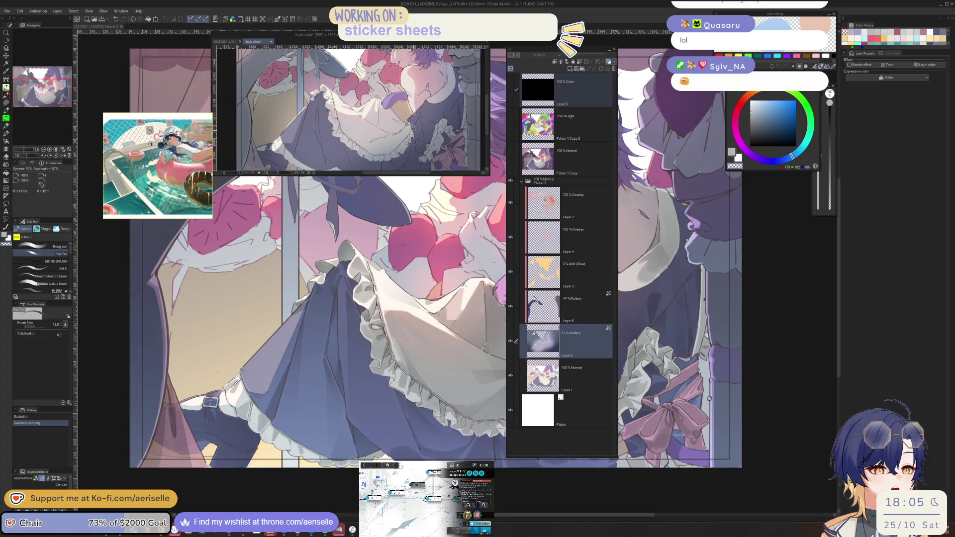
{"action": "mouse_move", "coordinate": [420, 43]}
{"action": "left_mouse_down"}
{"action": "mouse_move", "coordinate": [437, 122]}
{"action": "mouse_move", "coordinate": [439, 249]}
{"action": "mouse_move", "coordinate": [327, 313]}
{"action": "left_mouse_up"}
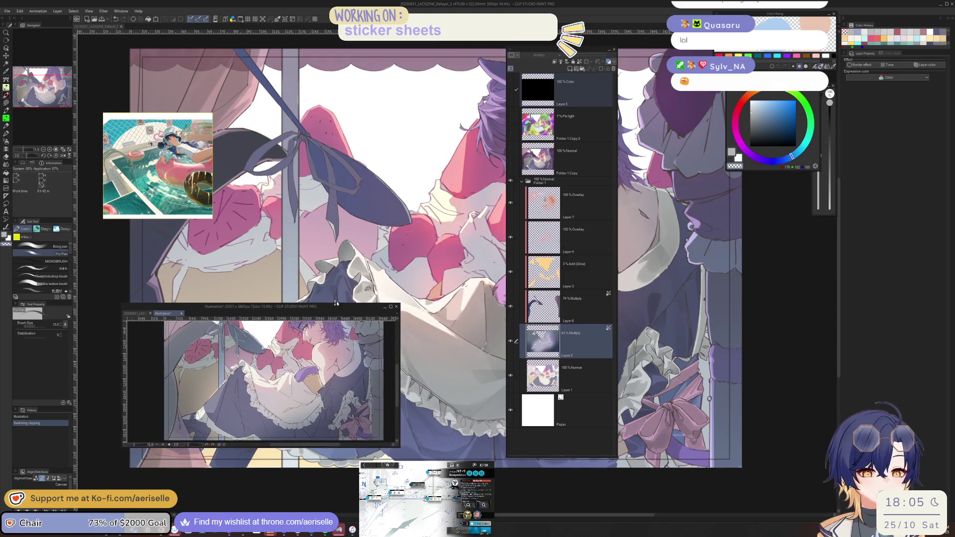
{"action": "left_click_drag", "start_coordinate": [401, 305], "coordinate": [518, 168]}
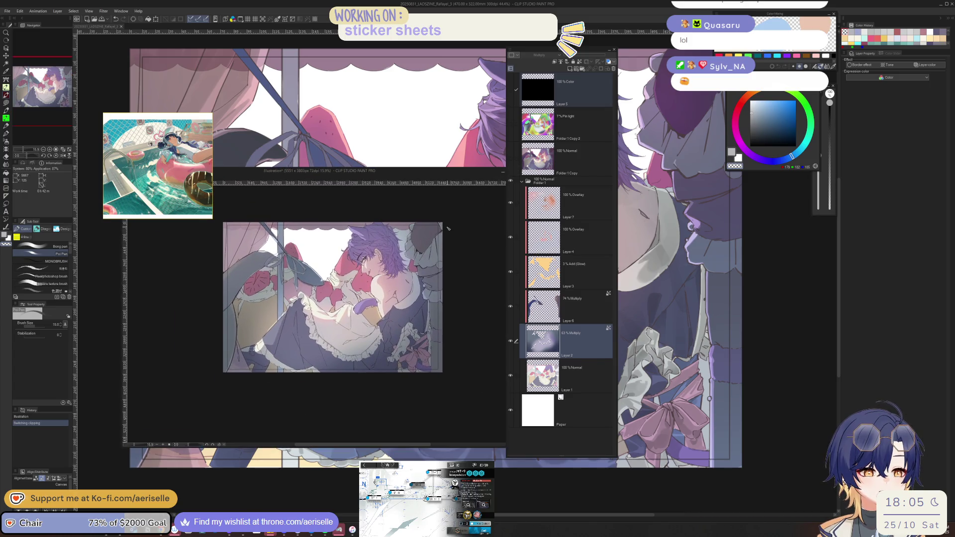
{"action": "scroll", "coordinate": [425, 240], "scroll_direction": "up", "scroll_amount": 1}
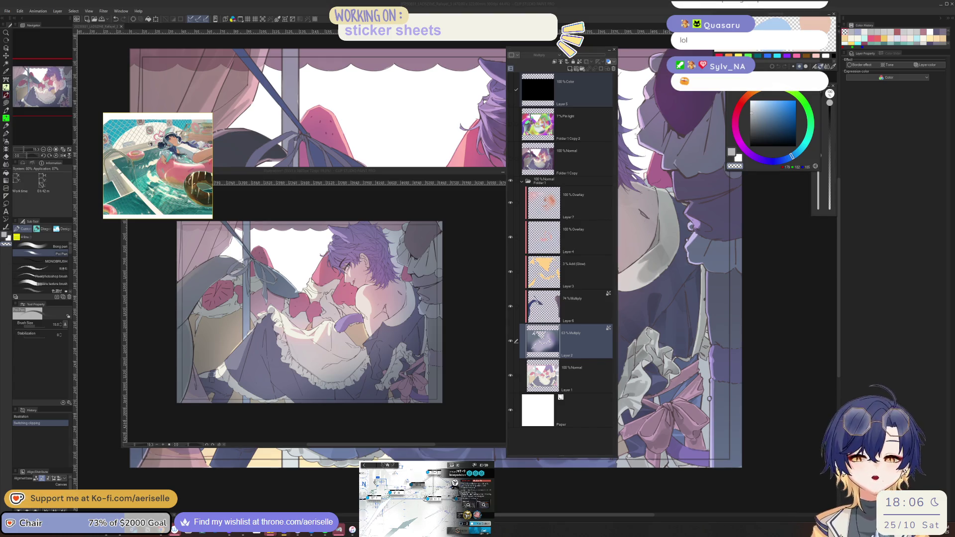
Compare the Illustration with shading Layers 7, 4, 3, 6 and Layer 1 hidden, then shown.
{"action": "left_click", "coordinate": [627, 272]}
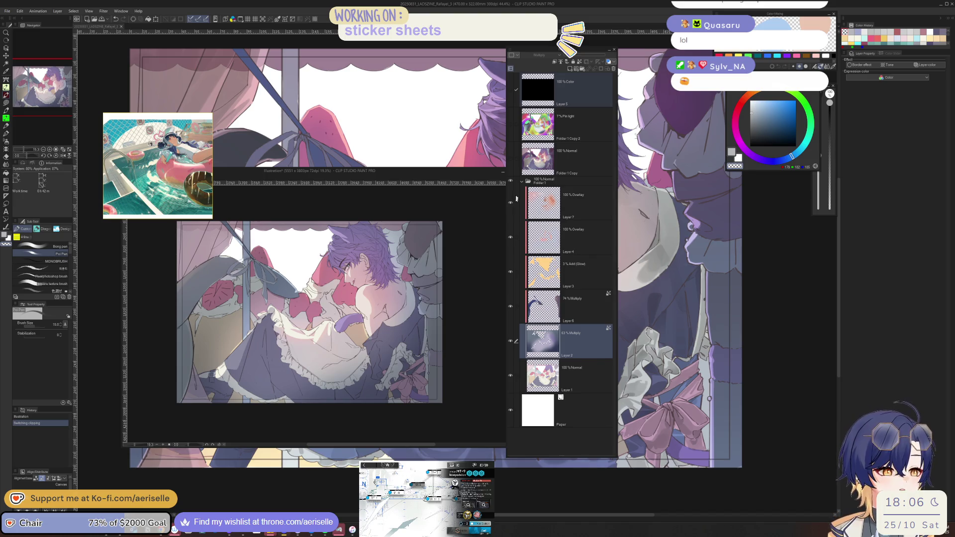
{"action": "left_click_drag", "start_coordinate": [515, 204], "coordinate": [516, 306]}
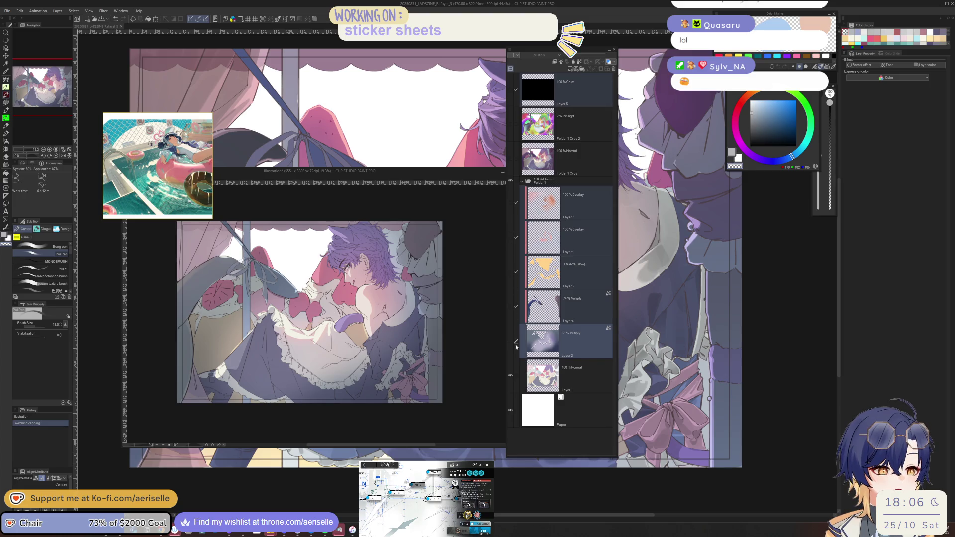
{"action": "left_click", "coordinate": [510, 376]}
{"action": "left_click", "coordinate": [514, 365]}
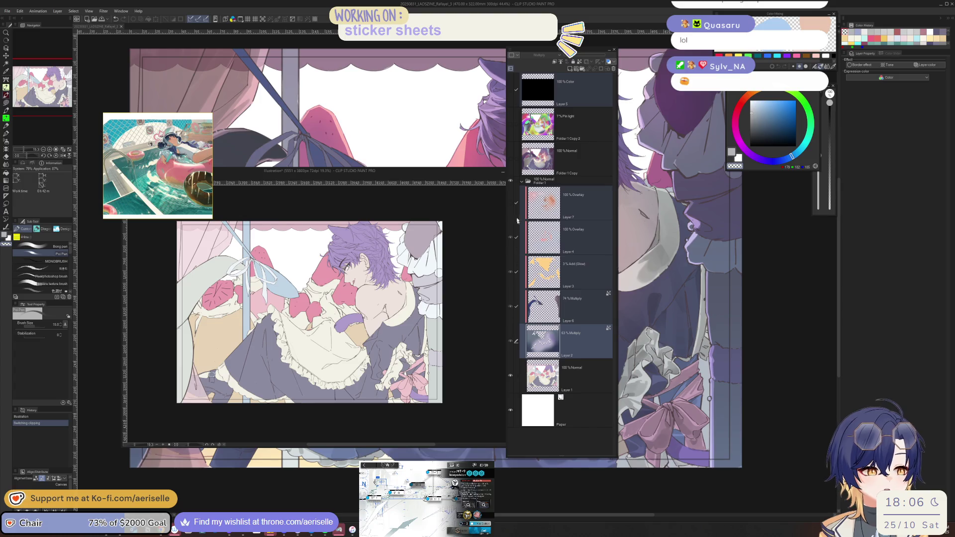
{"action": "left_click_drag", "start_coordinate": [509, 340], "coordinate": [510, 202]}
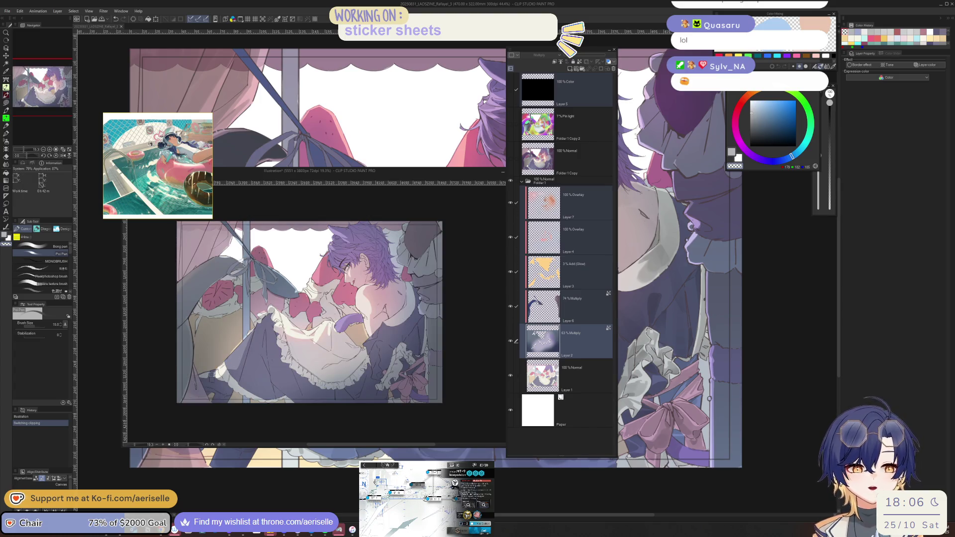